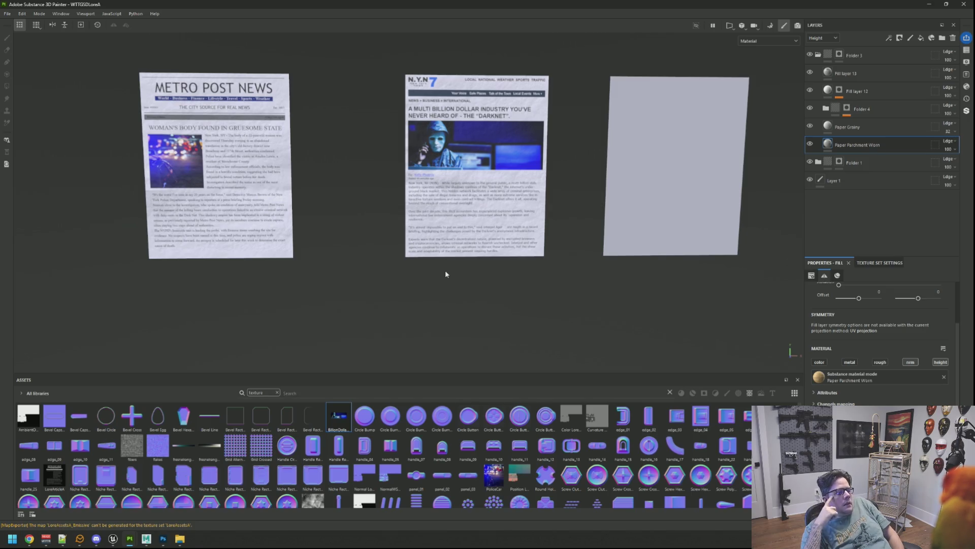
Step: Bring Photoshop forward, then minimize Photoshop and Substance 3D Painter to reveal the desktop
click(163, 539)
scroll(229, 443, down, 1)
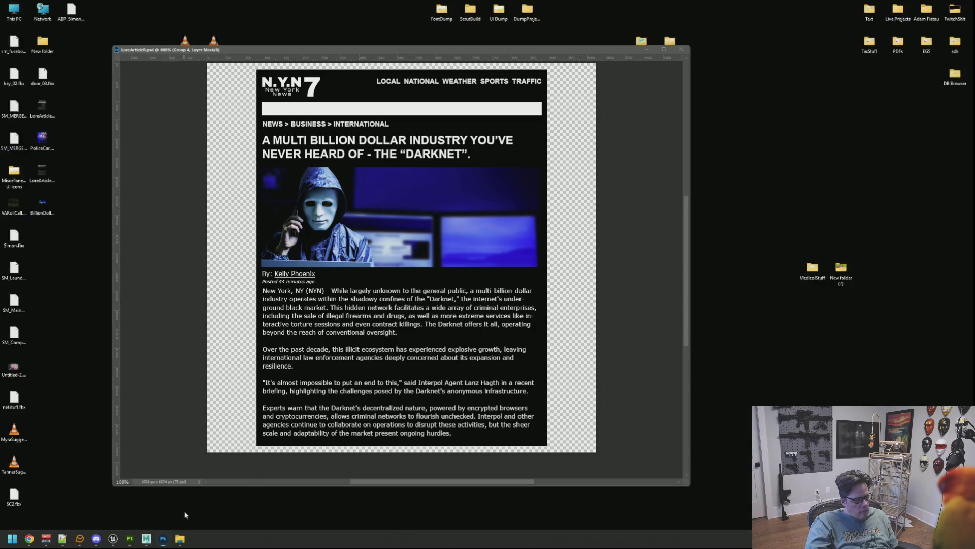
click(185, 515)
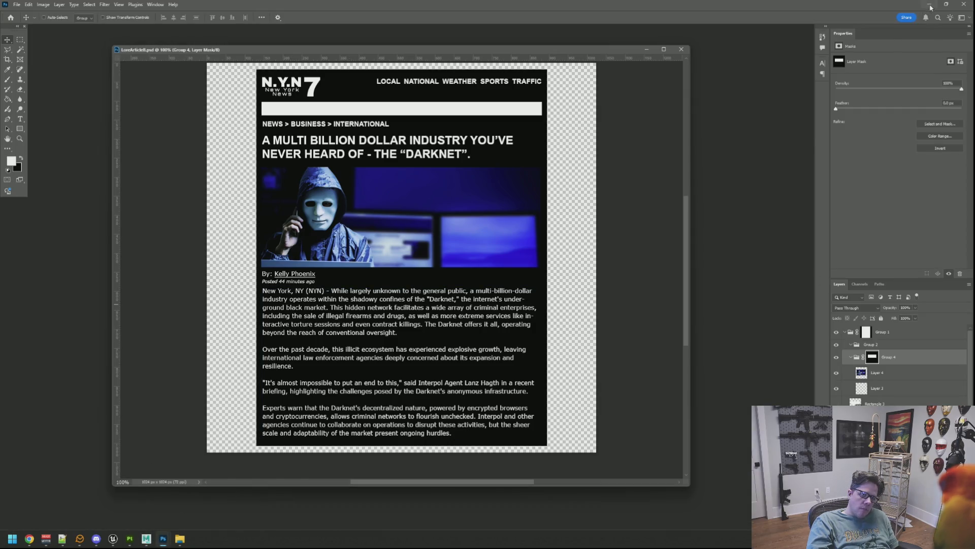
click(930, 5)
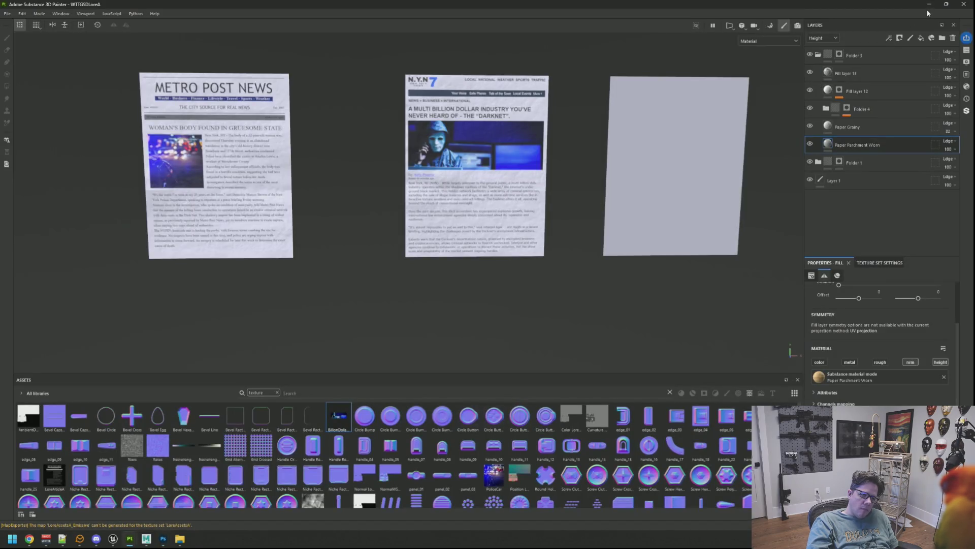
click(929, 5)
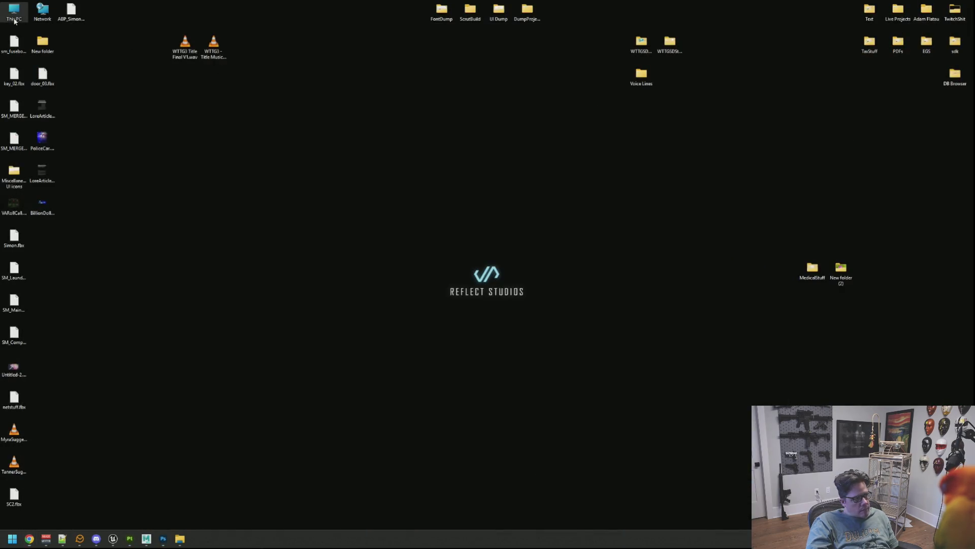
Step: Browse from This PC through Storage (E:) › Projects › WTTG2 › Websites › Post Conversion into RandomSite
double_click(14, 20)
double_click(508, 132)
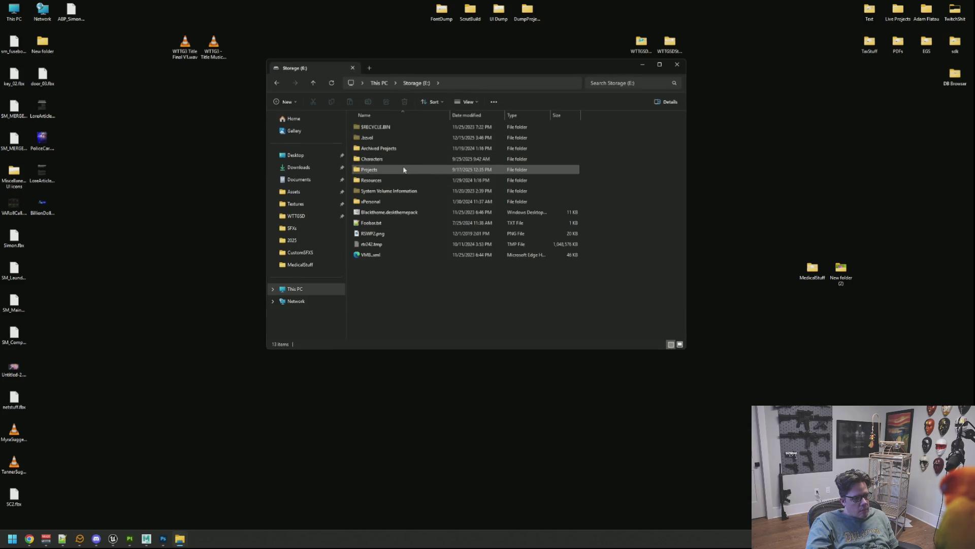
double_click(401, 169)
double_click(391, 276)
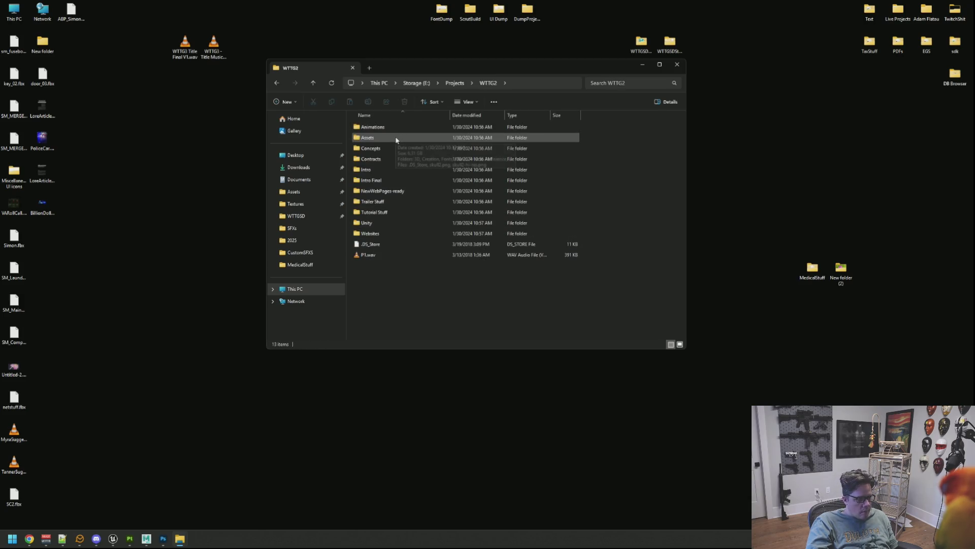
double_click(396, 234)
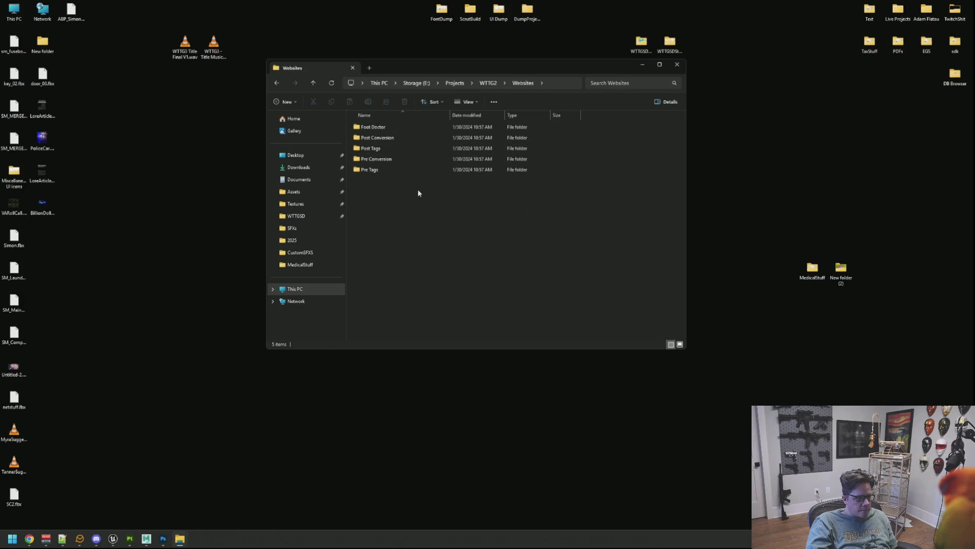
double_click(402, 138)
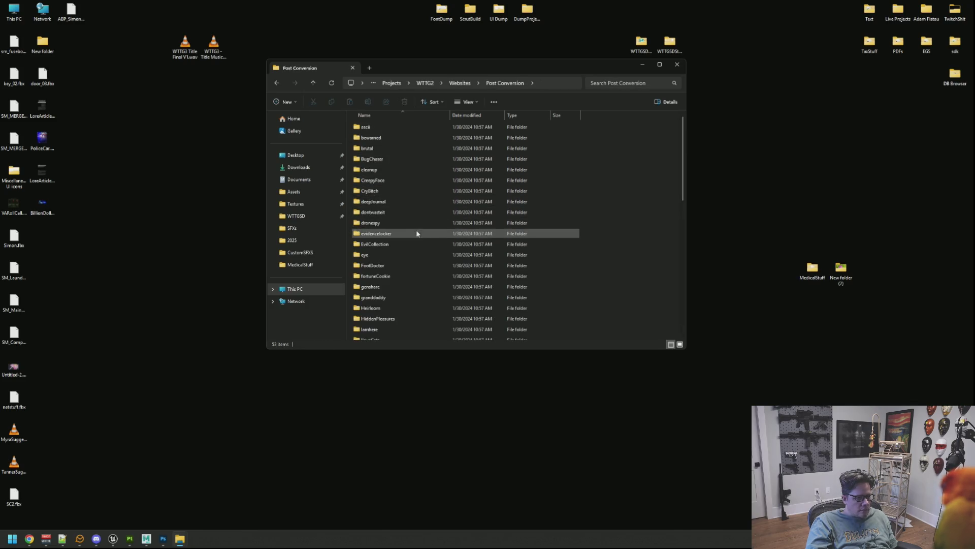
scroll(426, 245, down, 1)
scroll(425, 244, down, 2)
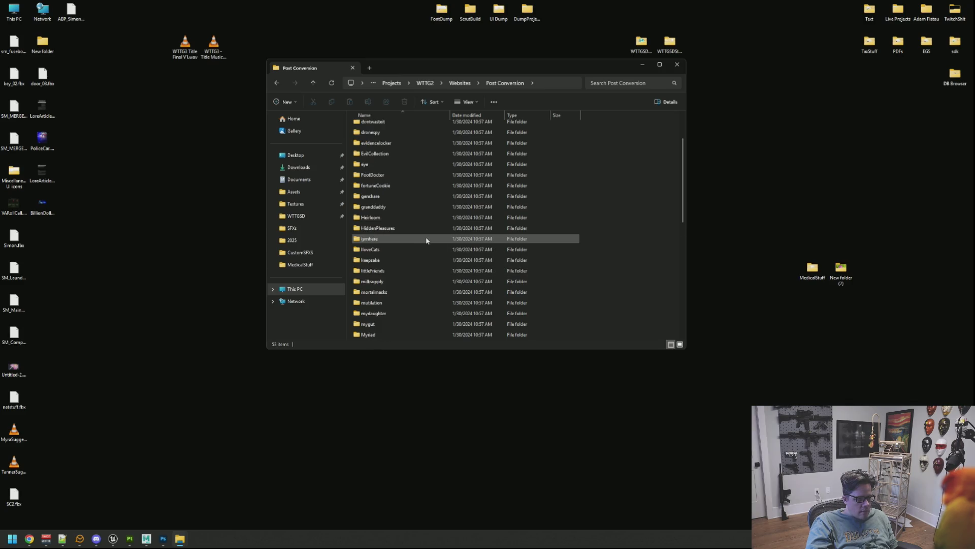
scroll(425, 240, down, 4)
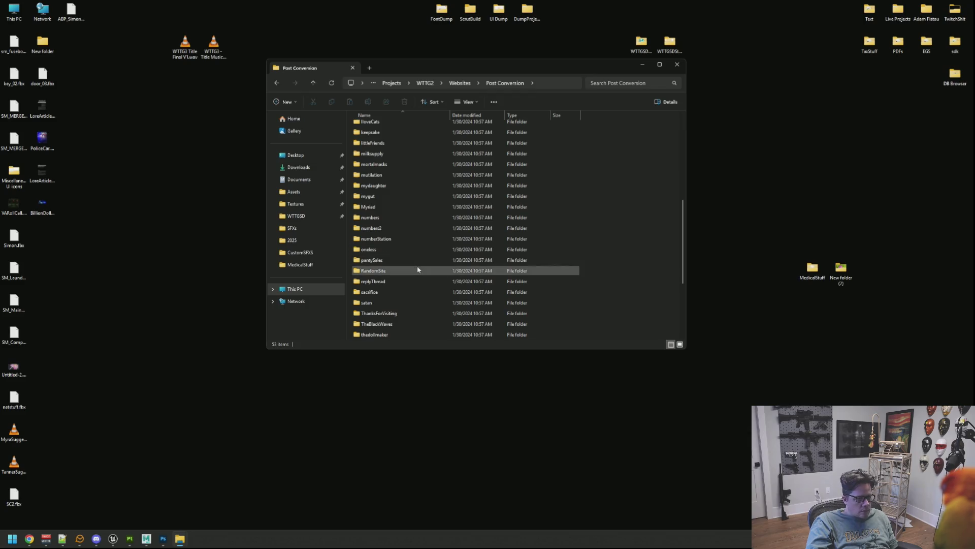
double_click(418, 270)
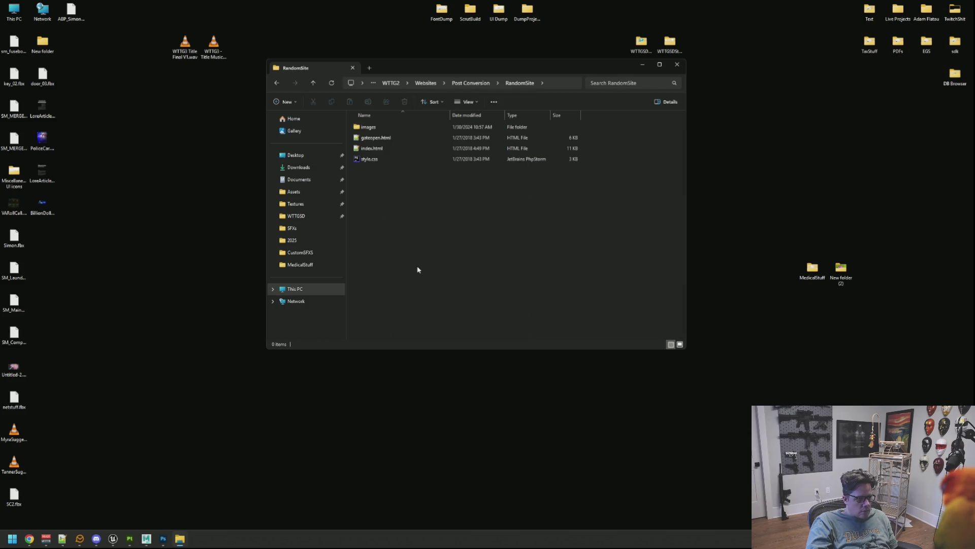
Step: Look through the context-menu actions for the RandomSite folder and gateopen.html, then dismiss them
right_click(398, 148)
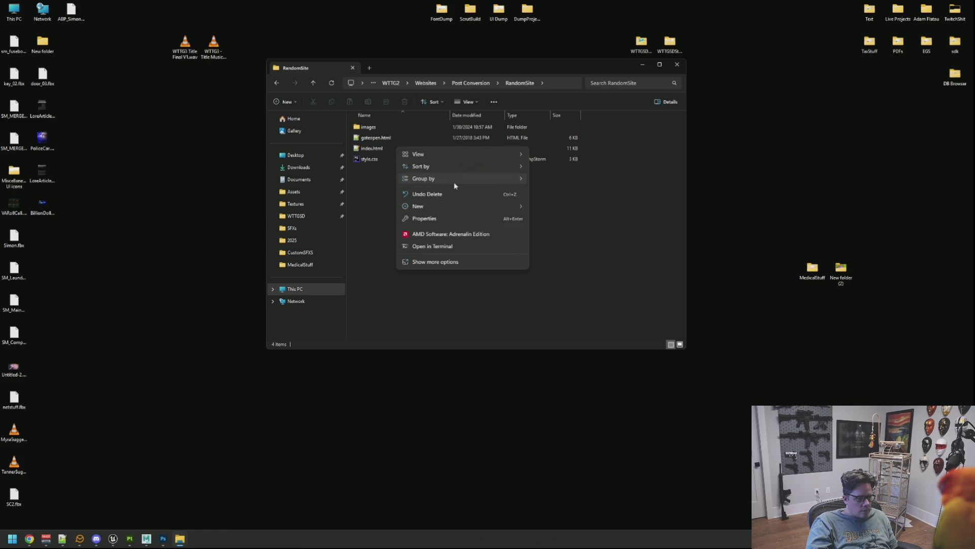
mouse_move(453, 178)
click(454, 262)
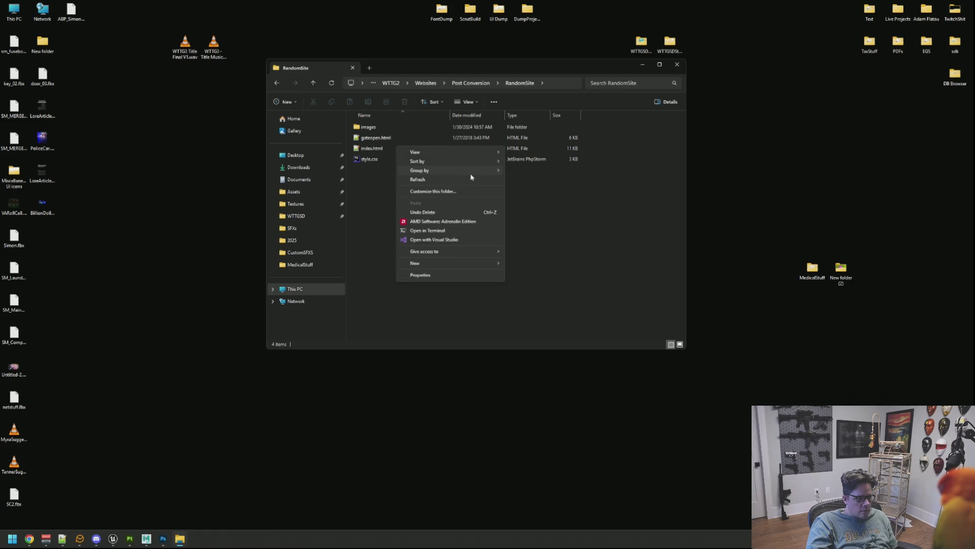
click(389, 166)
right_click(392, 141)
click(376, 152)
Step: Open RandomSite's index.html in Google Chrome and go back up to Post Conversion
right_click(375, 152)
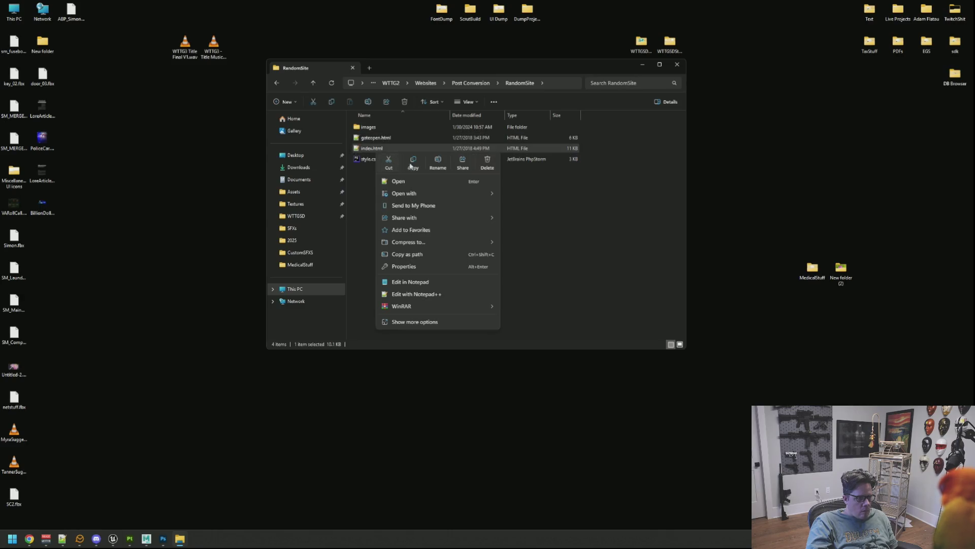
click(442, 322)
mouse_move(449, 214)
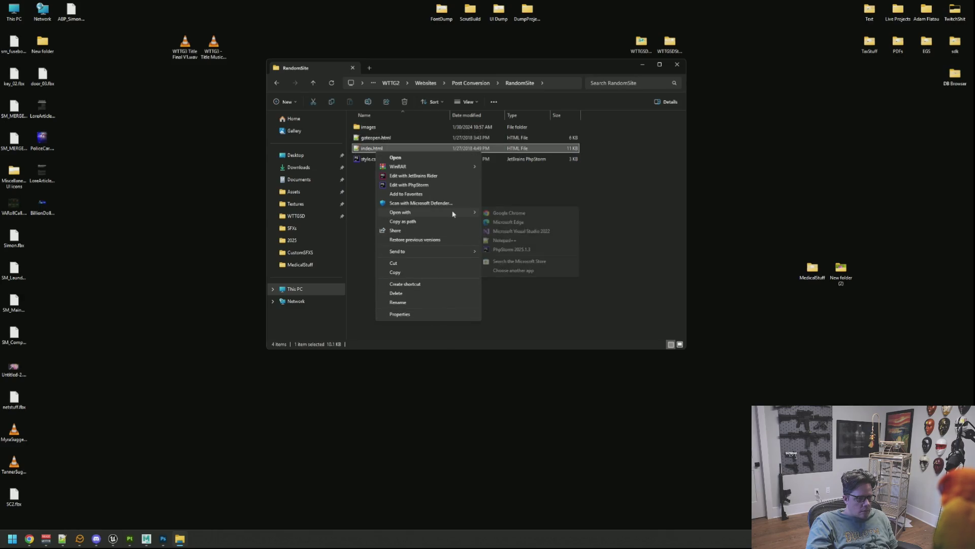
click(510, 213)
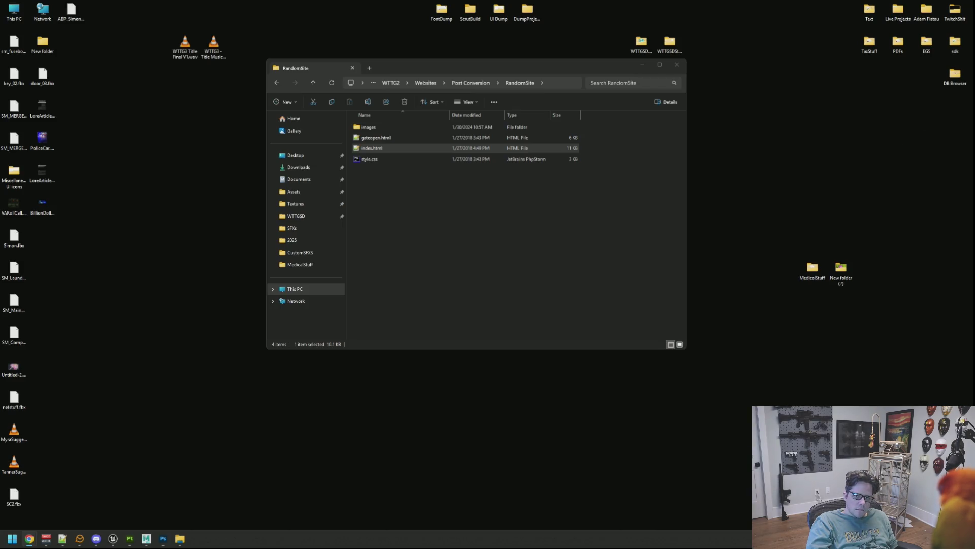
click(502, 260)
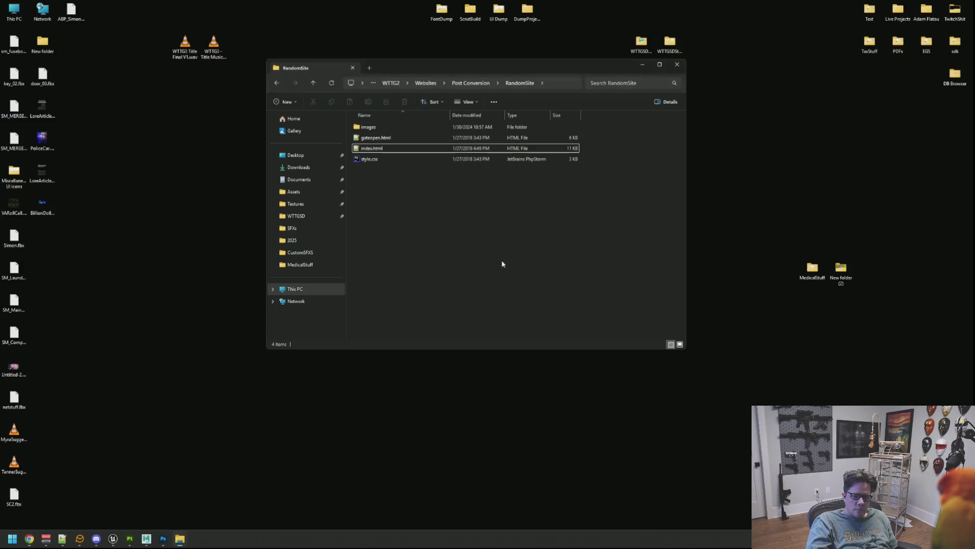
click(473, 83)
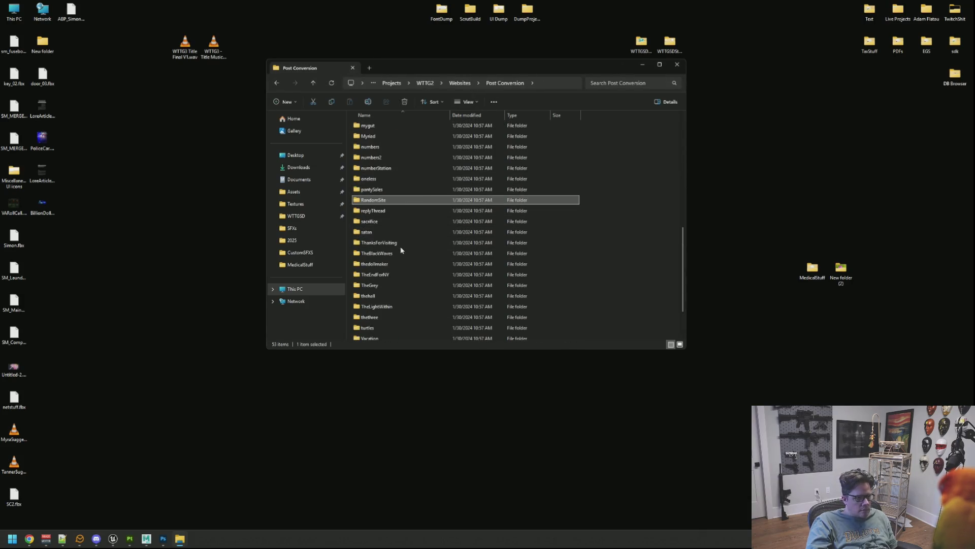
Step: Scroll back to the top of the Post Conversion list and open the cleanup folder
scroll(403, 249, down, 2)
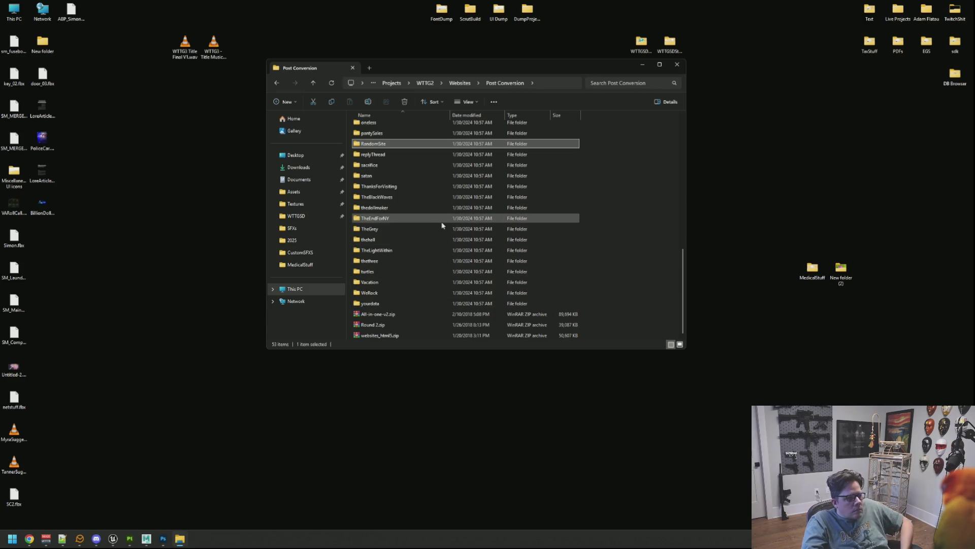
mouse_move(442, 225)
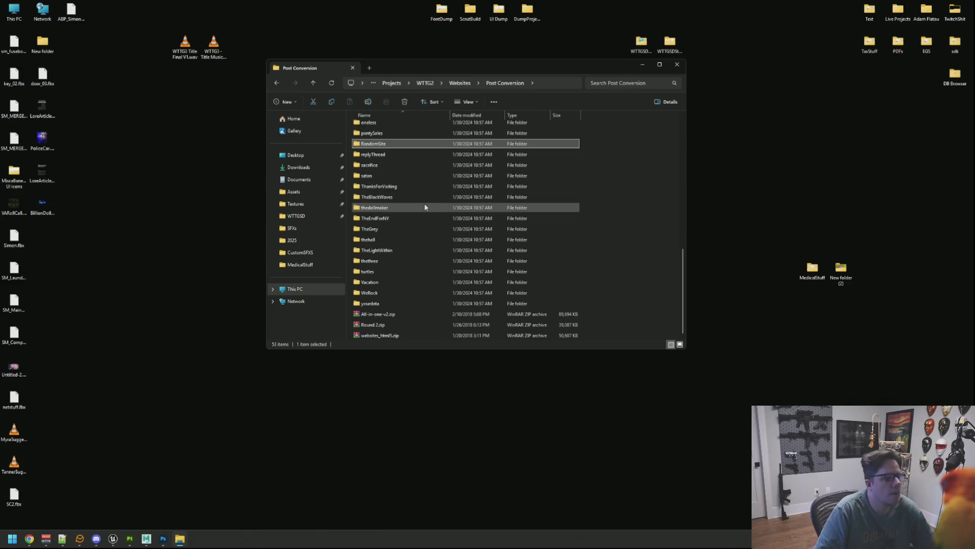
scroll(434, 206, up, 1)
scroll(441, 165, up, 3)
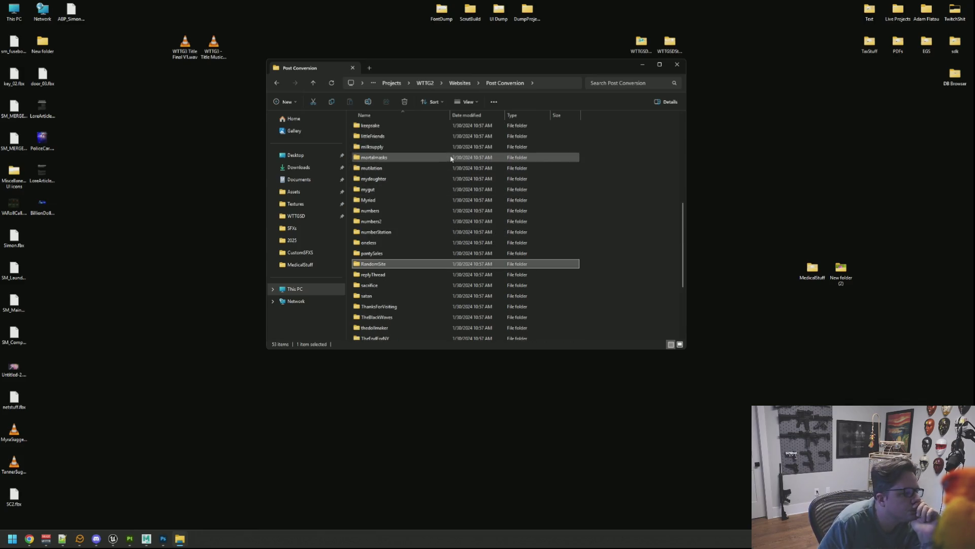
scroll(429, 200, up, 8)
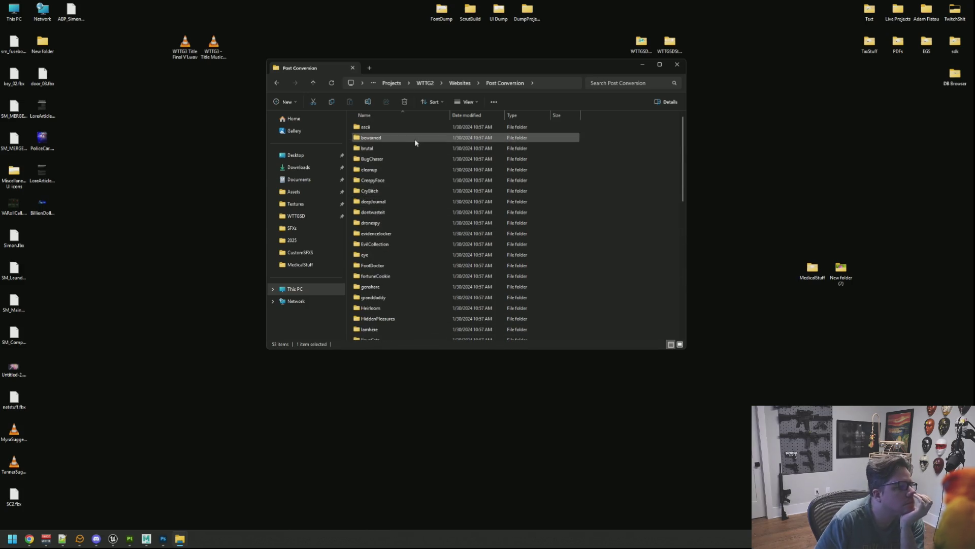
click(415, 170)
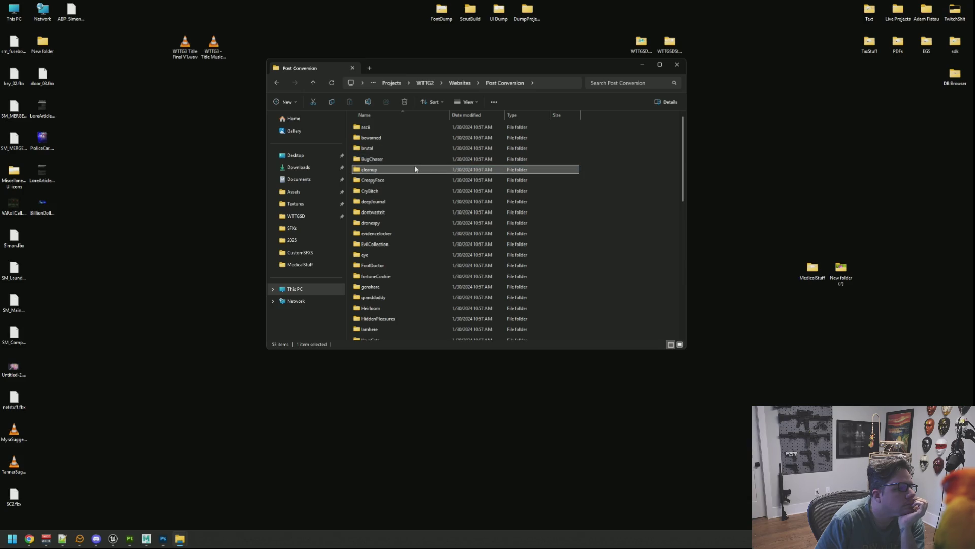
double_click(410, 169)
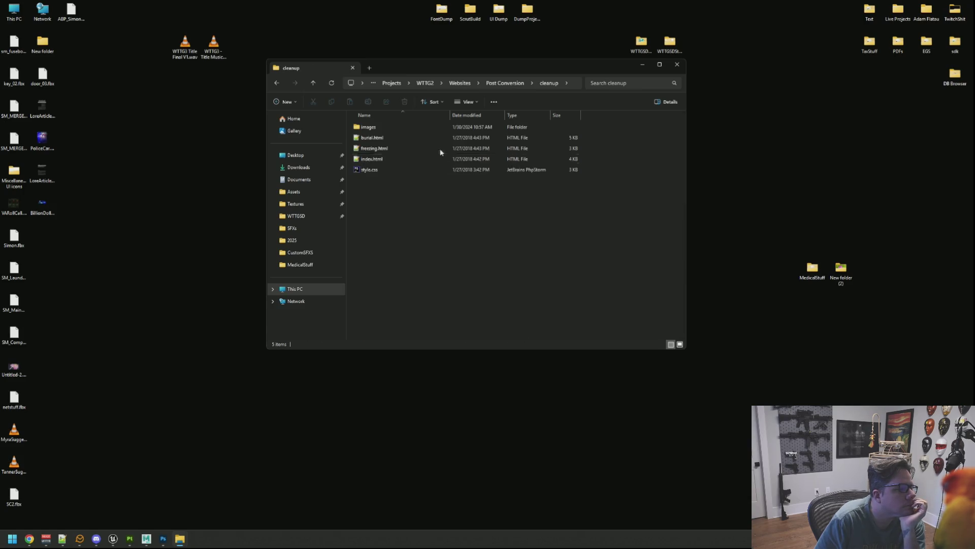
Step: Open the cleanup site's index.html with Microsoft Edge
right_click(407, 159)
mouse_move(465, 198)
click(587, 210)
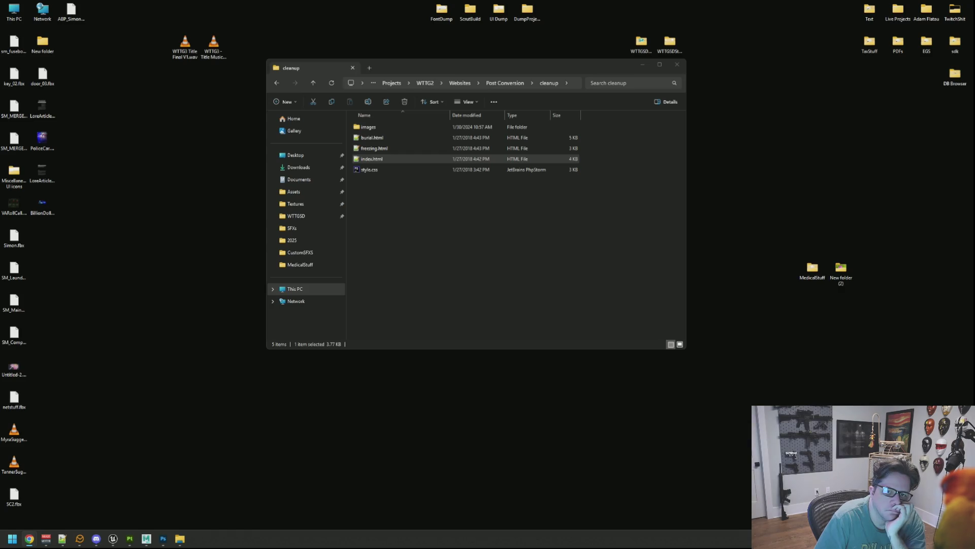
click(560, 214)
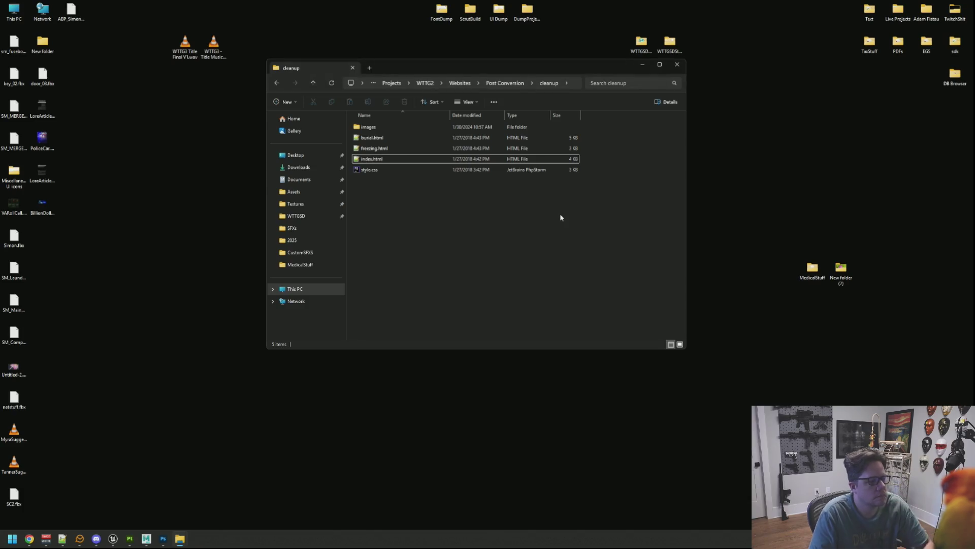
Step: Launch Edge from Start search, then return to the Post Conversion folder
key(super)
text(edge)
key(Return)
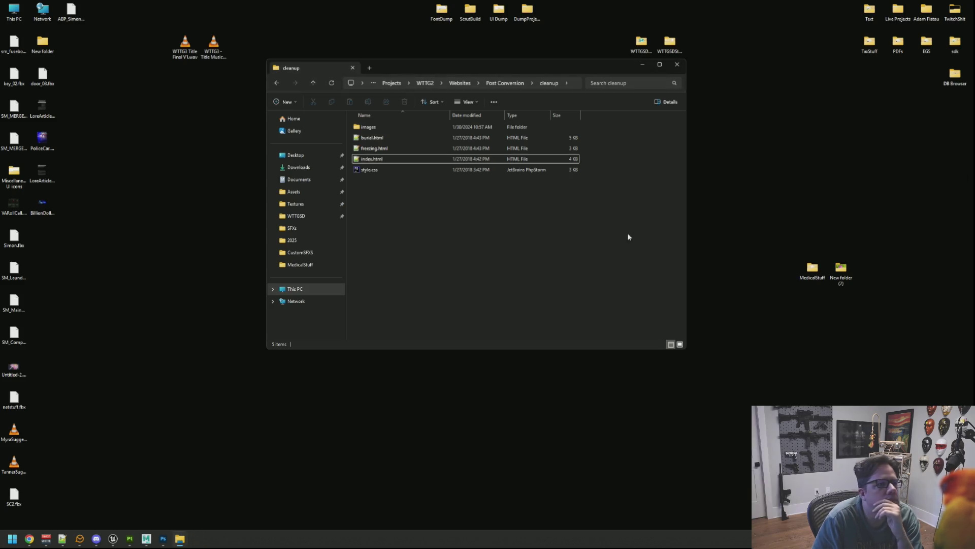
click(514, 83)
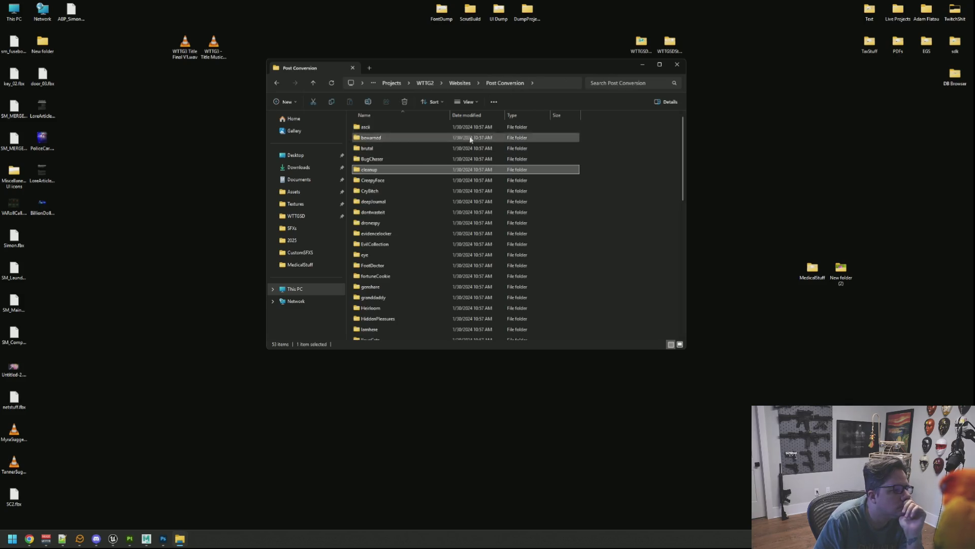
Step: Move and enlarge the File Explorer window, then open the replyThread folder
drag(461, 66, 436, 43)
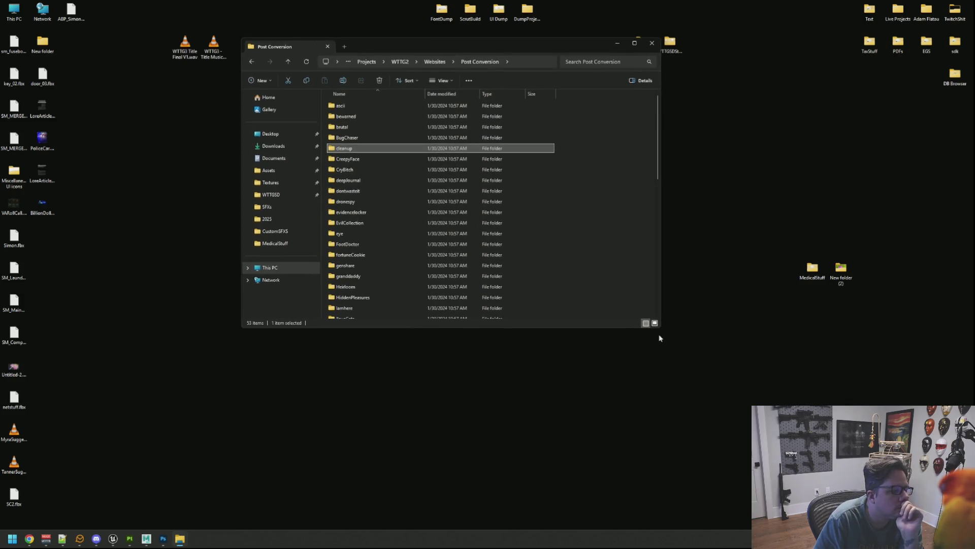
mouse_move(661, 327)
mouse_down()
mouse_move(685, 385)
mouse_move(665, 394)
mouse_up()
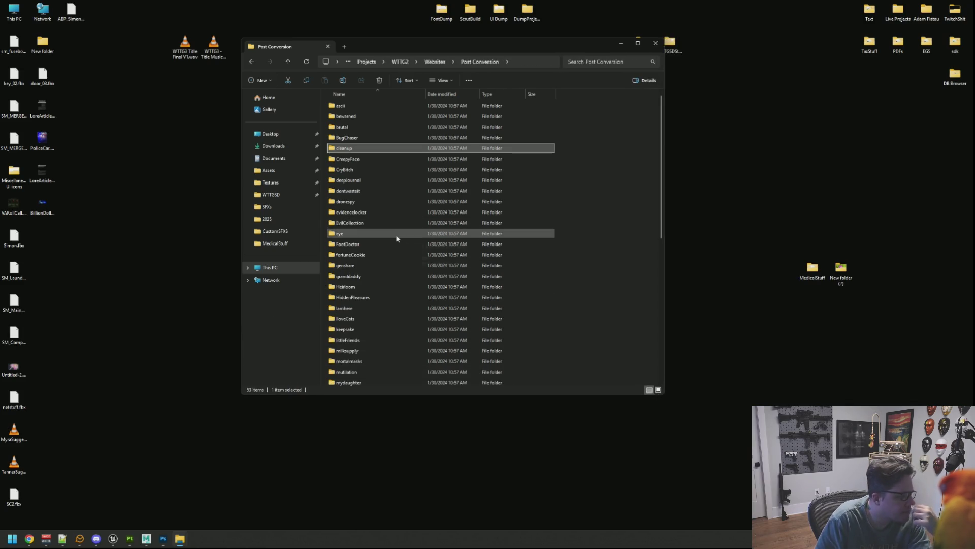
scroll(411, 234, down, 2)
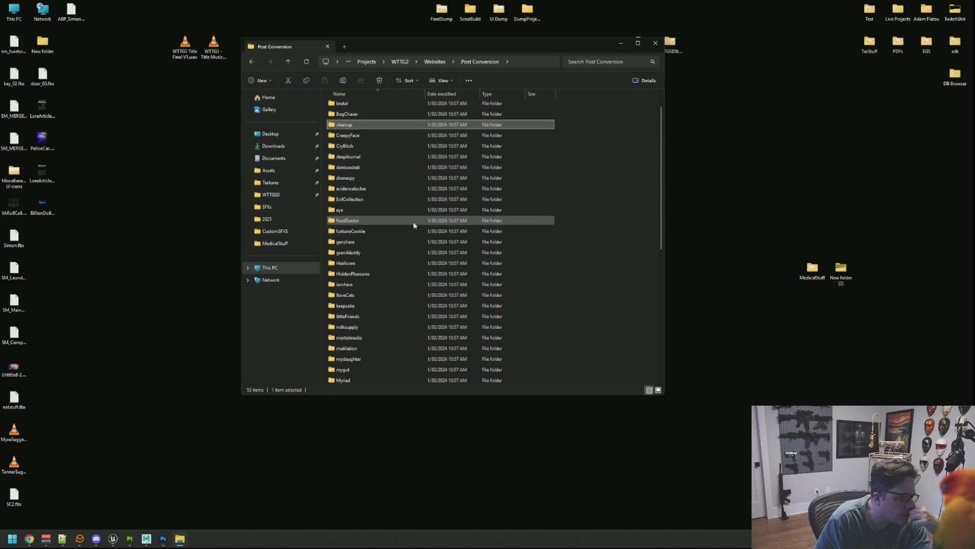
scroll(414, 225, down, 1)
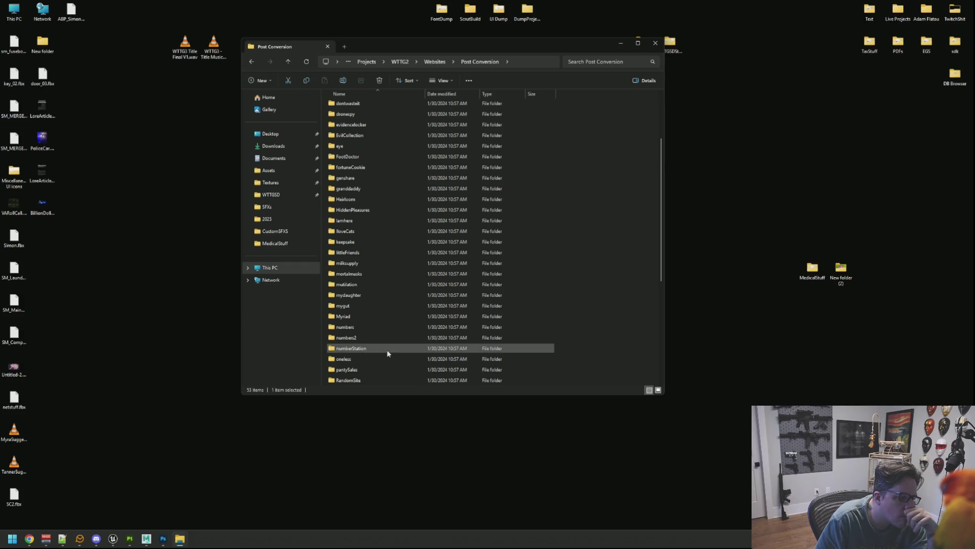
scroll(388, 353, down, 1)
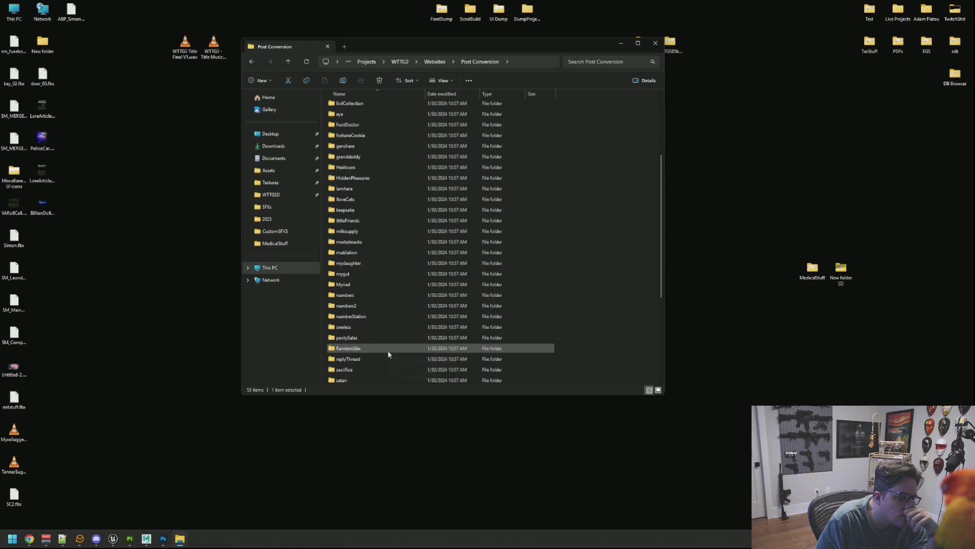
double_click(389, 359)
Step: Open replyThread's index.html in Google Chrome and go back up to Post Conversion
click(364, 105)
right_click(357, 116)
mouse_move(401, 156)
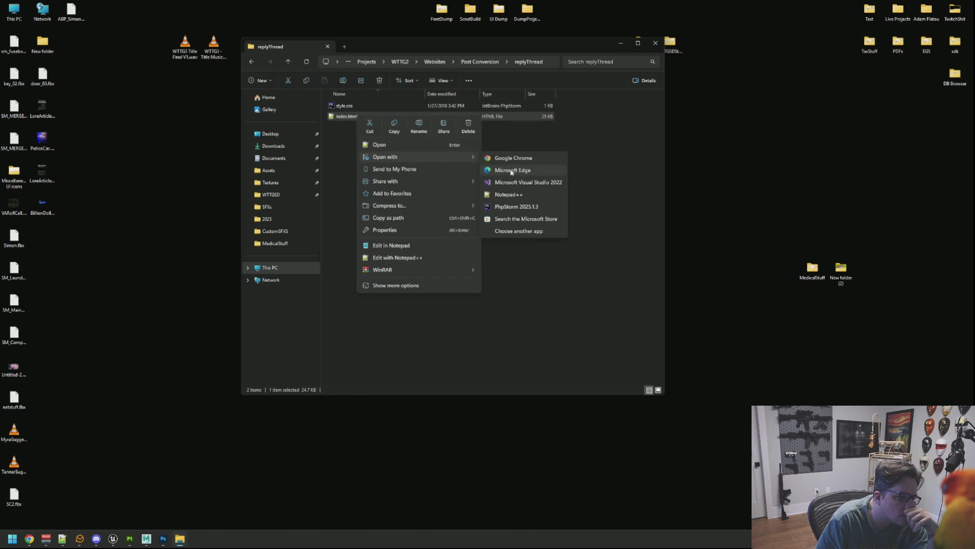
click(518, 162)
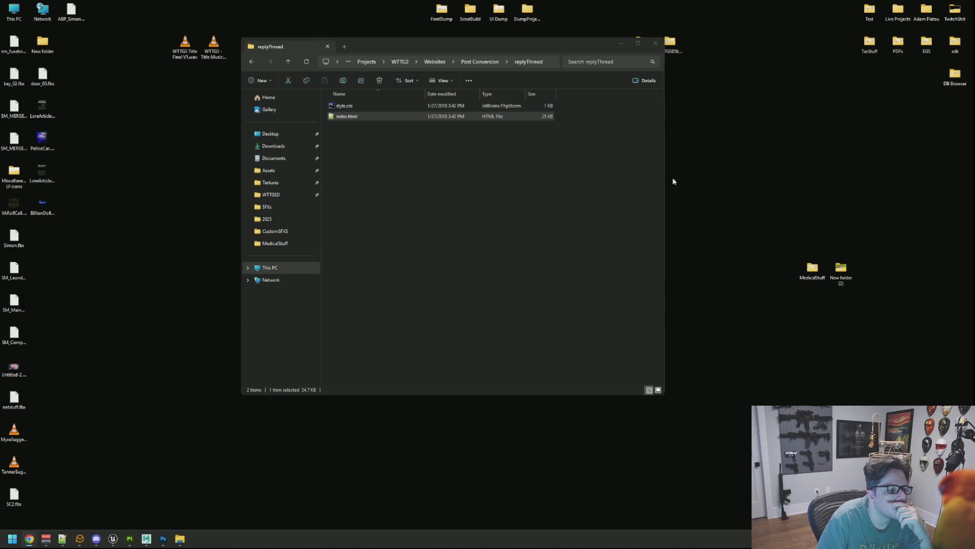
click(609, 172)
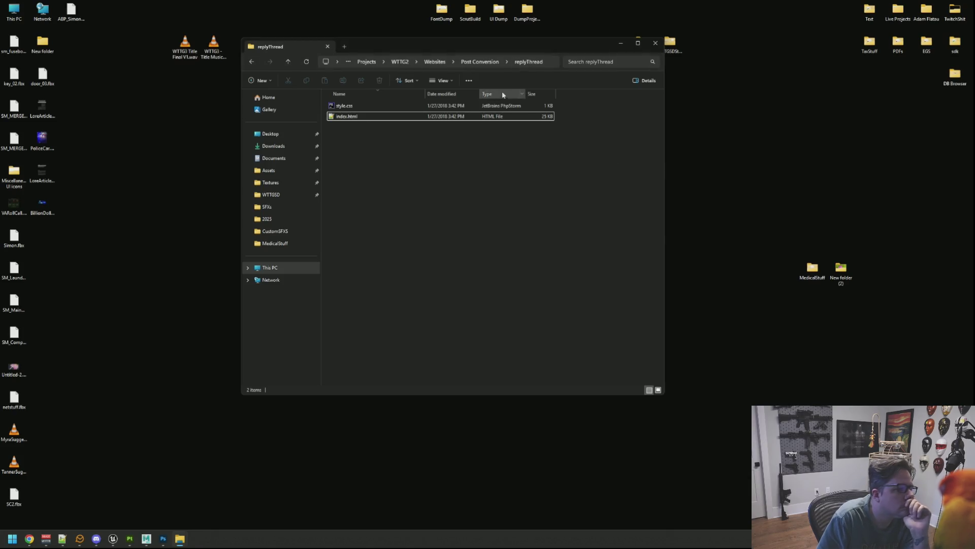
click(480, 62)
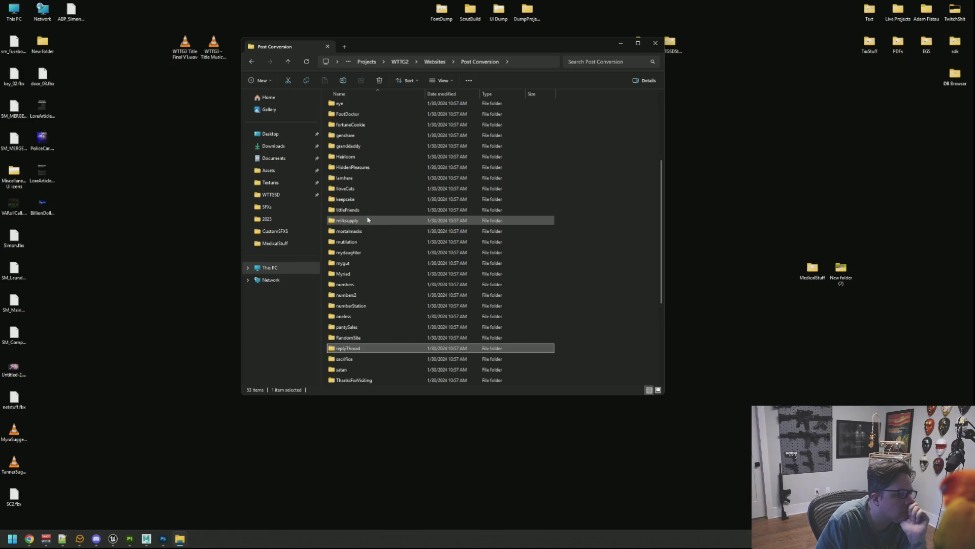
Step: Open the numbers folder's index.html page and return to Post Conversion
scroll(375, 224, down, 3)
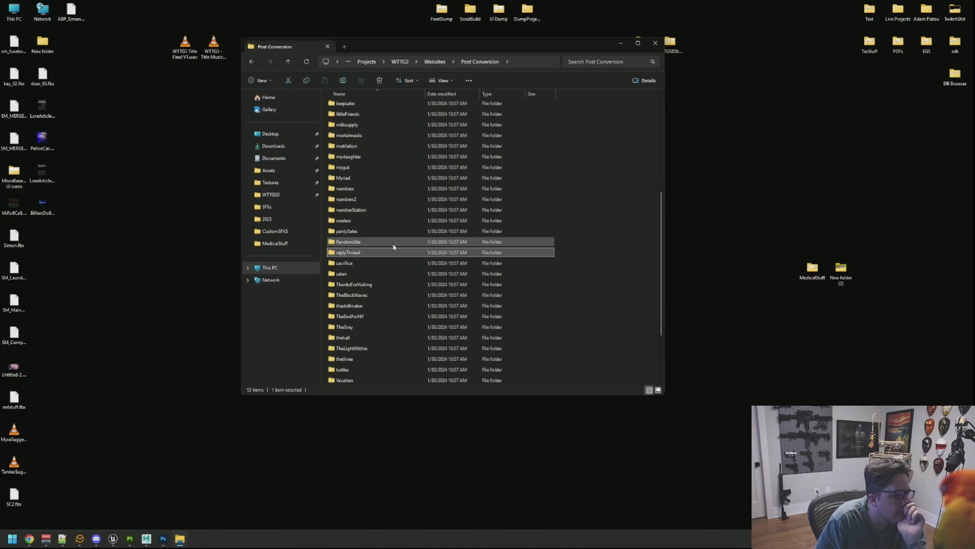
double_click(373, 189)
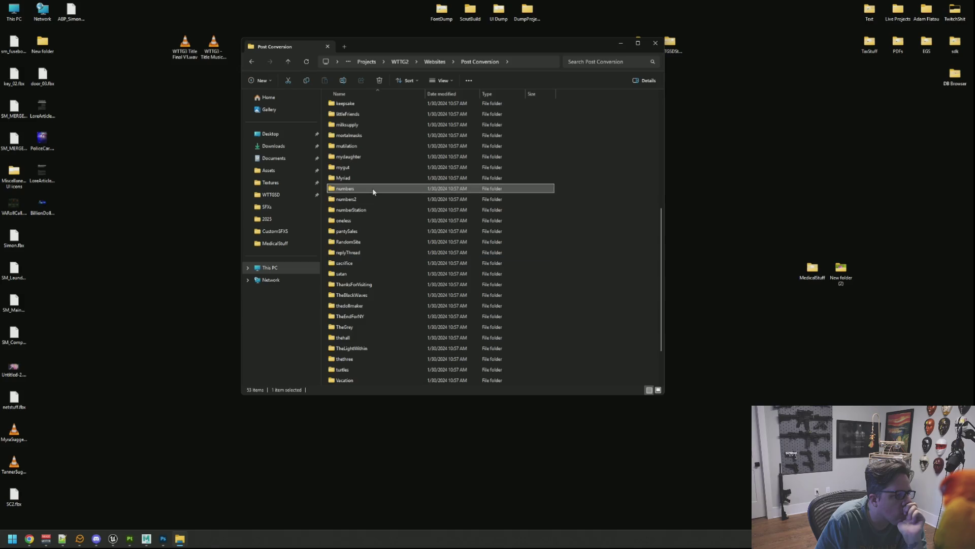
right_click(362, 127)
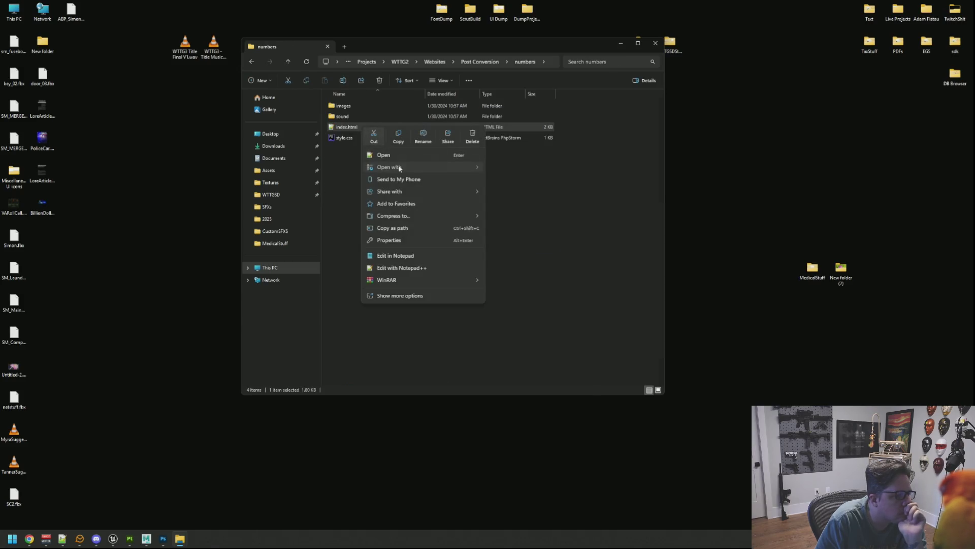
click(752, 199)
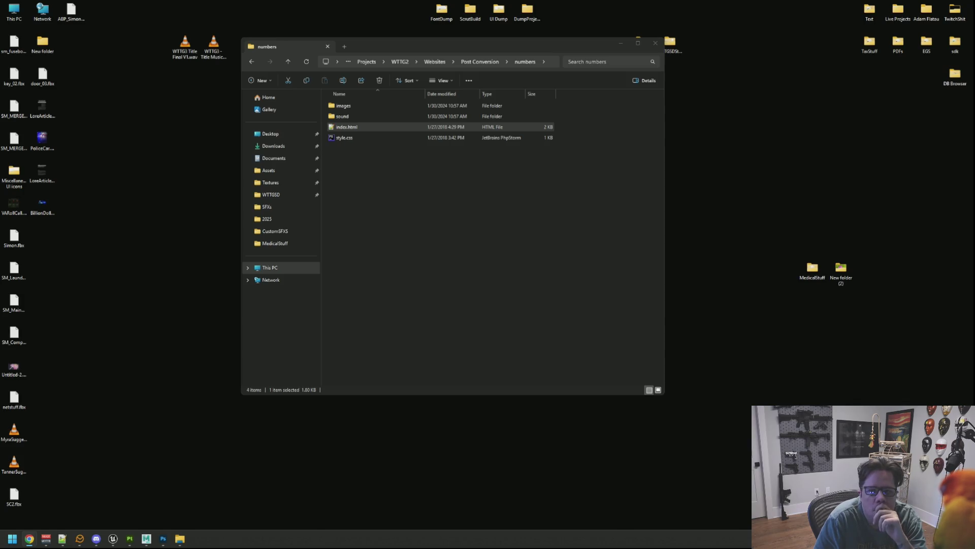
click(529, 61)
click(583, 193)
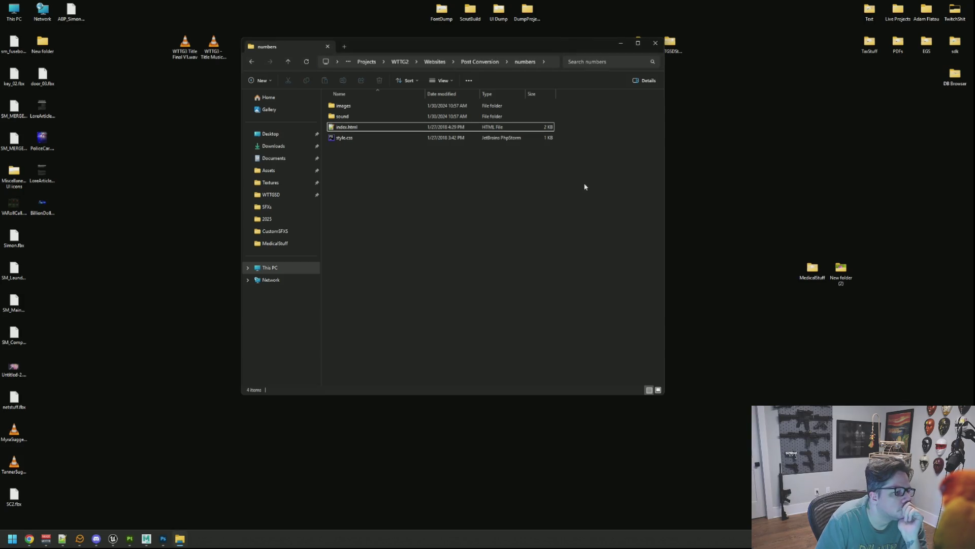
click(480, 62)
Step: Check the page in Chrome, then scroll the folder list up and open deepJournal
scroll(497, 167, down, 8)
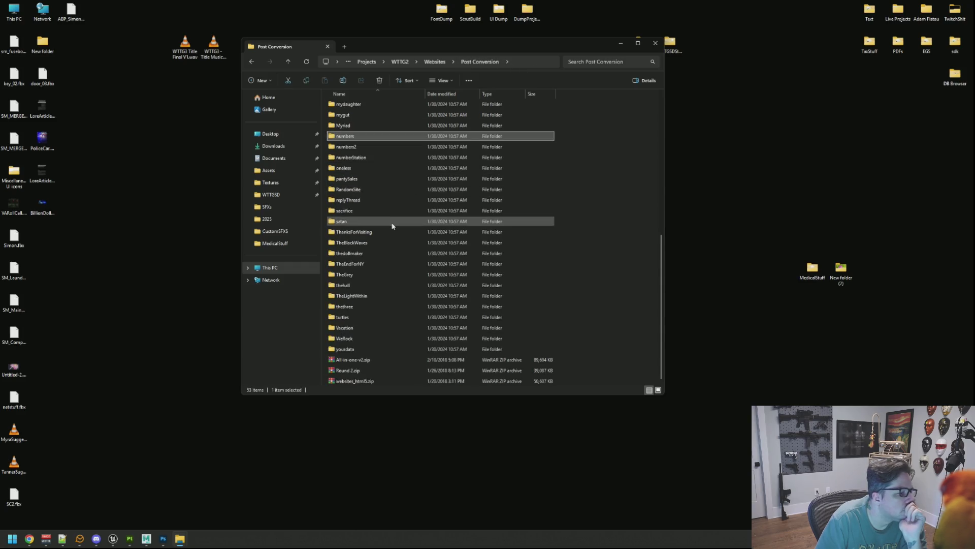
scroll(383, 222, up, 4)
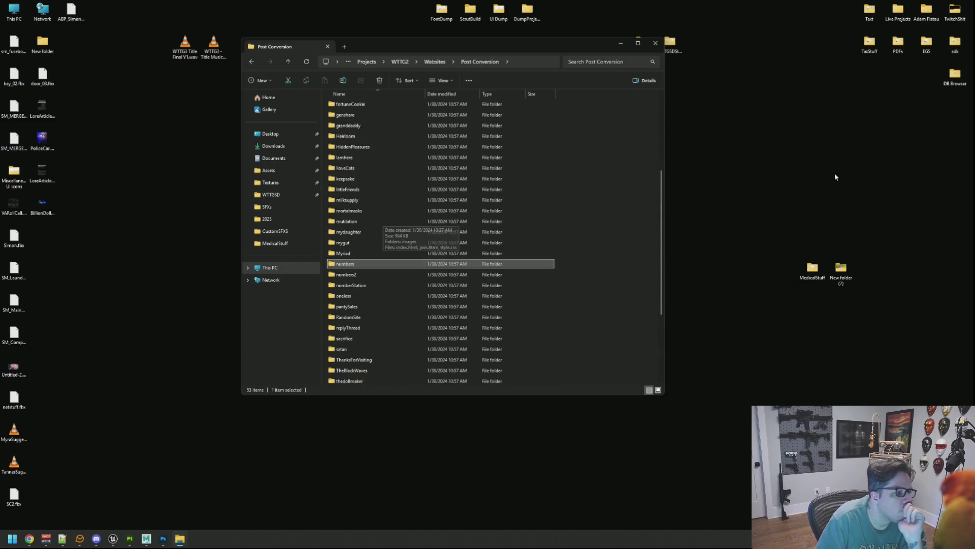
click(29, 539)
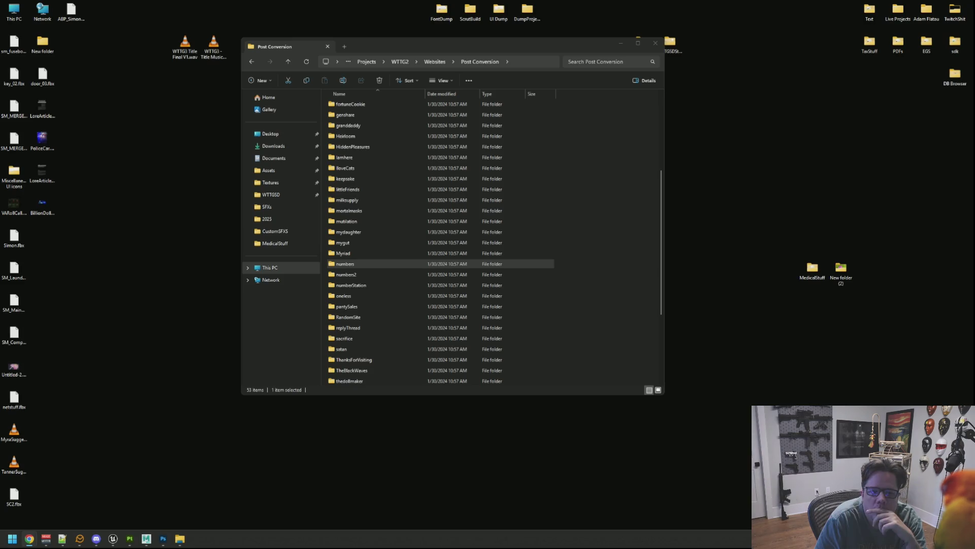
click(571, 133)
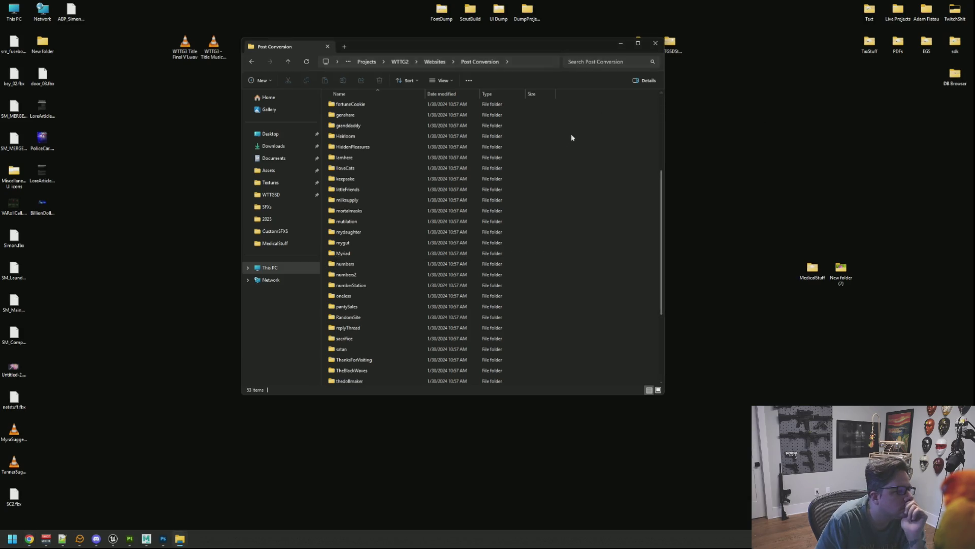
scroll(426, 156, up, 3)
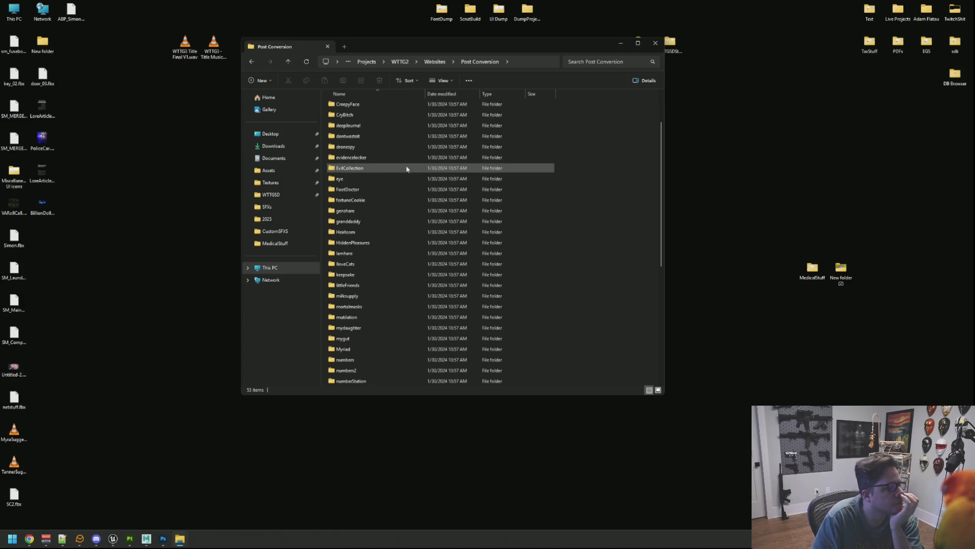
scroll(400, 179, up, 2)
double_click(395, 180)
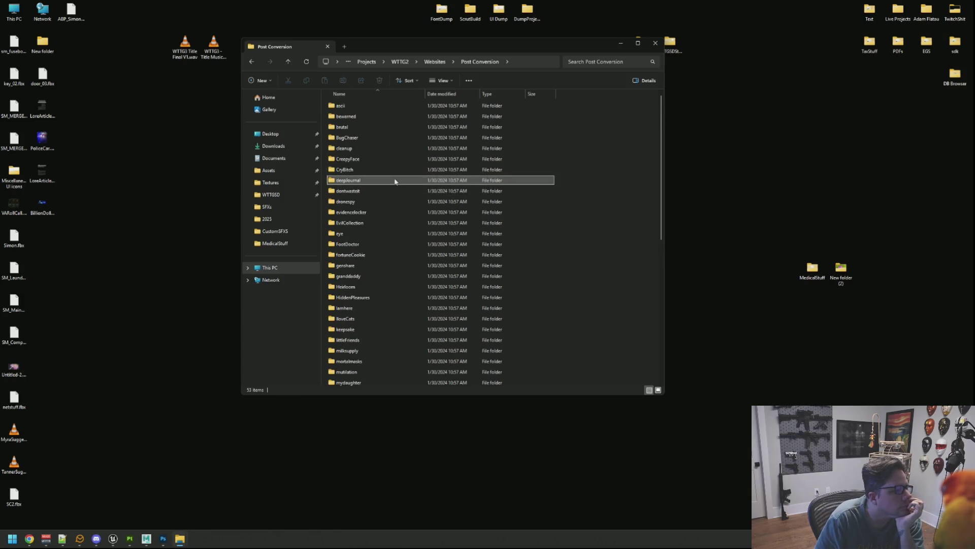
Step: Open deepJournal's index.html in Google Chrome and return to its file list
right_click(375, 118)
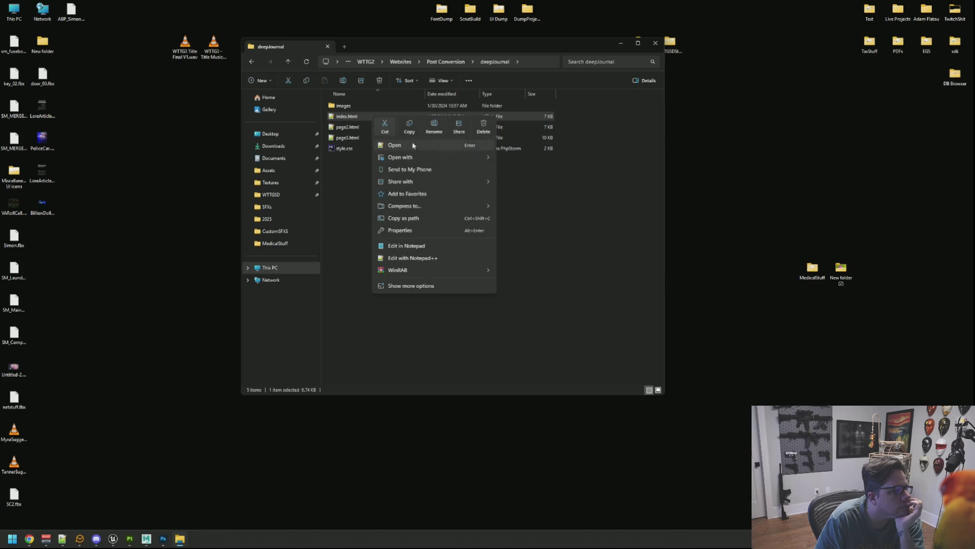
mouse_move(413, 157)
click(528, 158)
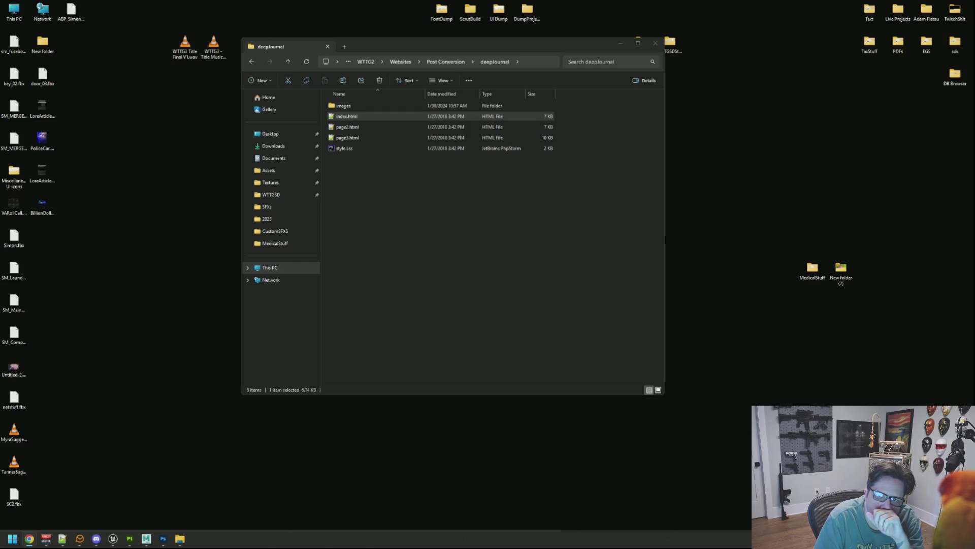
click(511, 184)
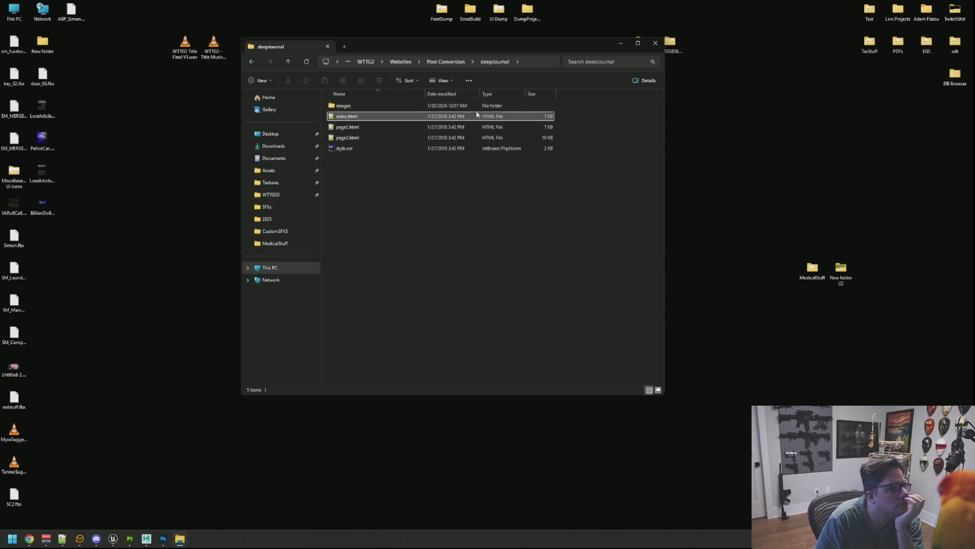
Step: Return to Post Conversion and scroll through the folders, selecting pantySales
click(461, 63)
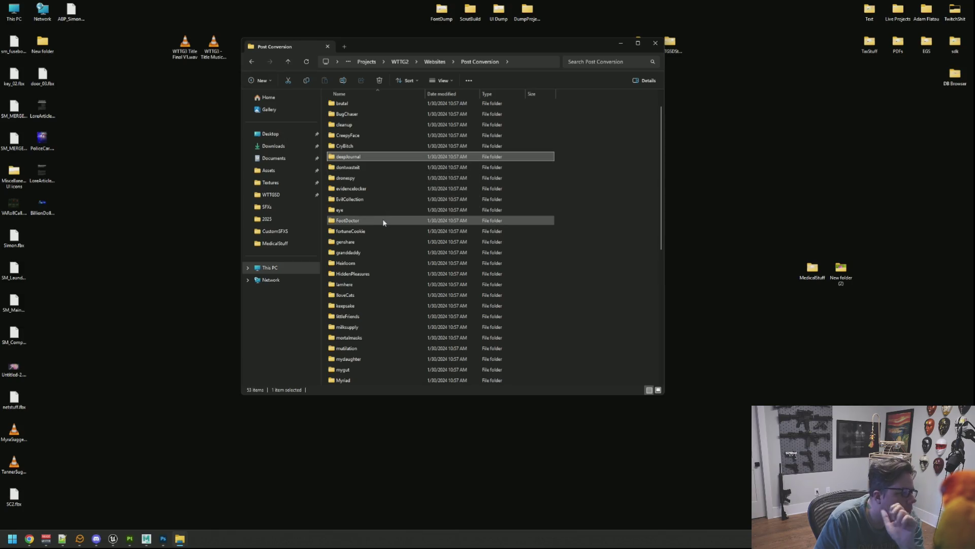
mouse_move(385, 222)
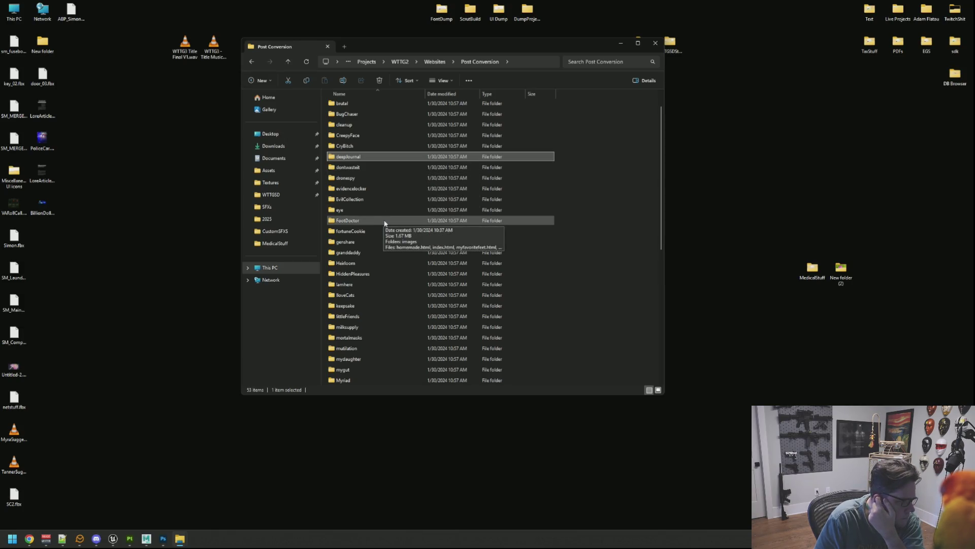
scroll(396, 236, down, 2)
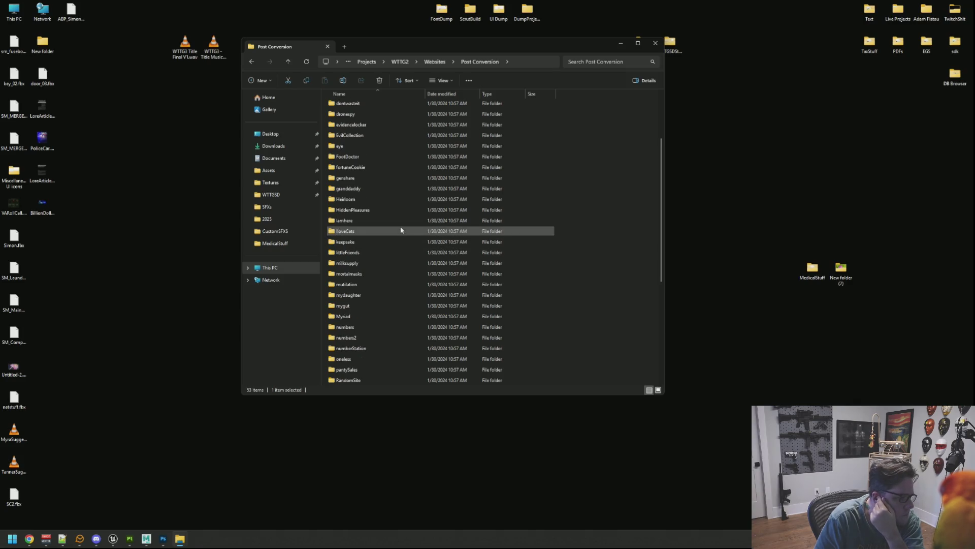
scroll(402, 231, down, 3)
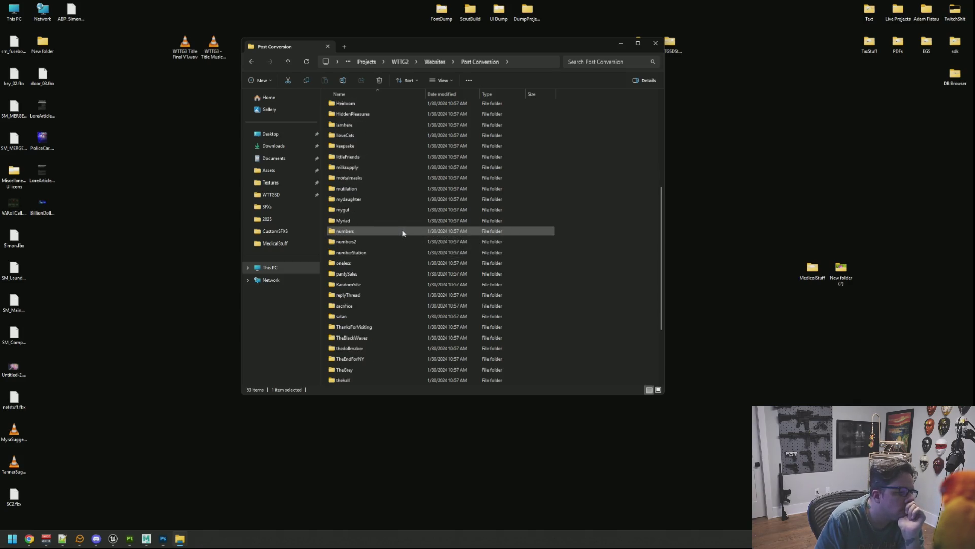
click(377, 275)
scroll(379, 265, down, 3)
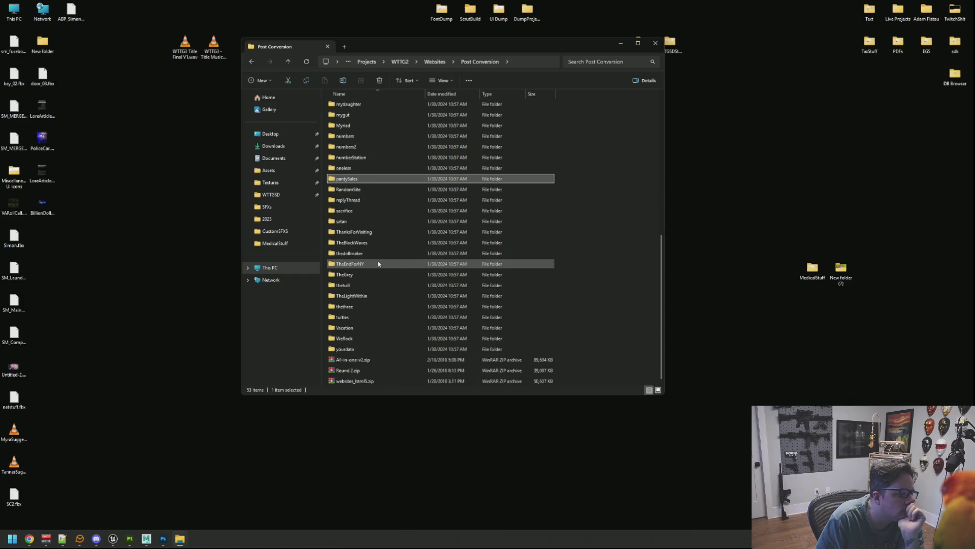
mouse_move(378, 263)
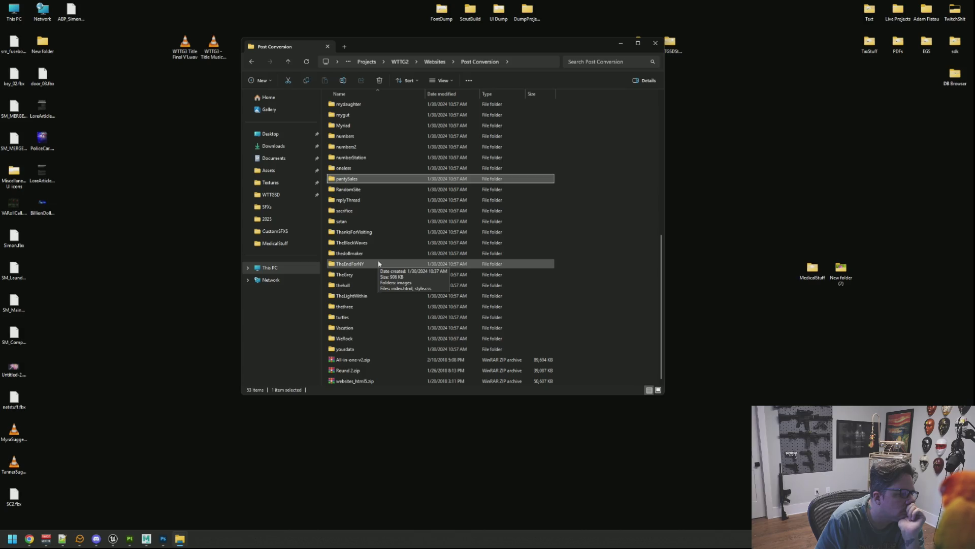
scroll(378, 264, up, 9)
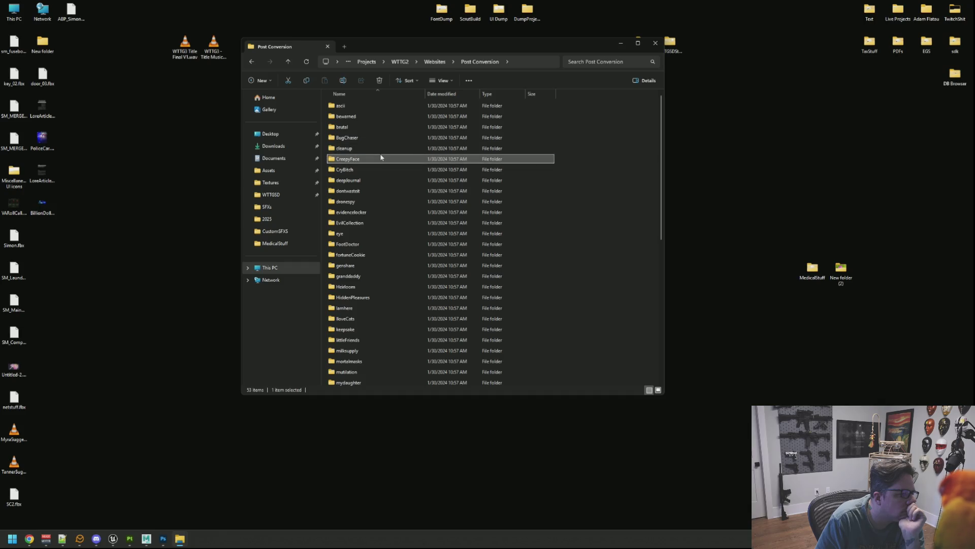
Step: Select the deepJournal, dontwasteit and FootDoctor folders, then scroll further down the list
click(369, 182)
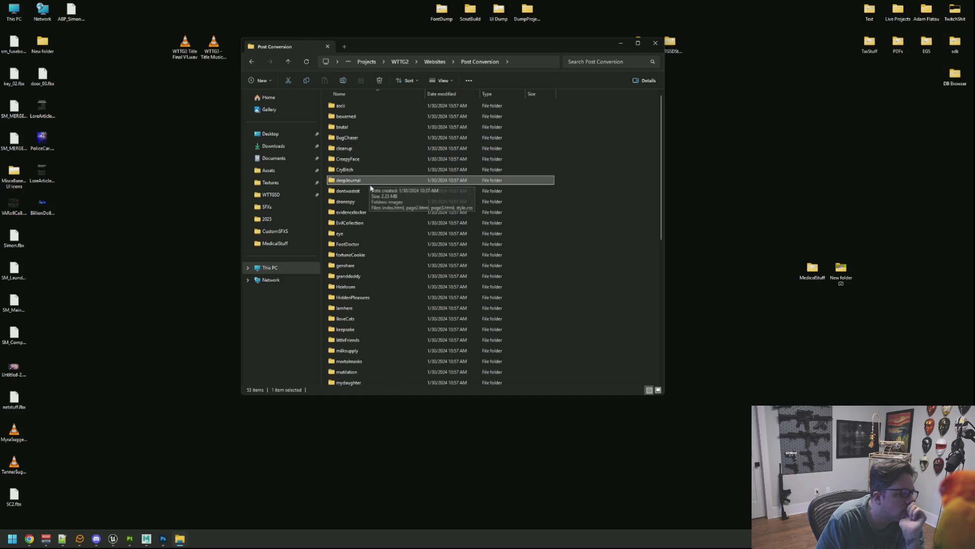
click(370, 191)
click(371, 223)
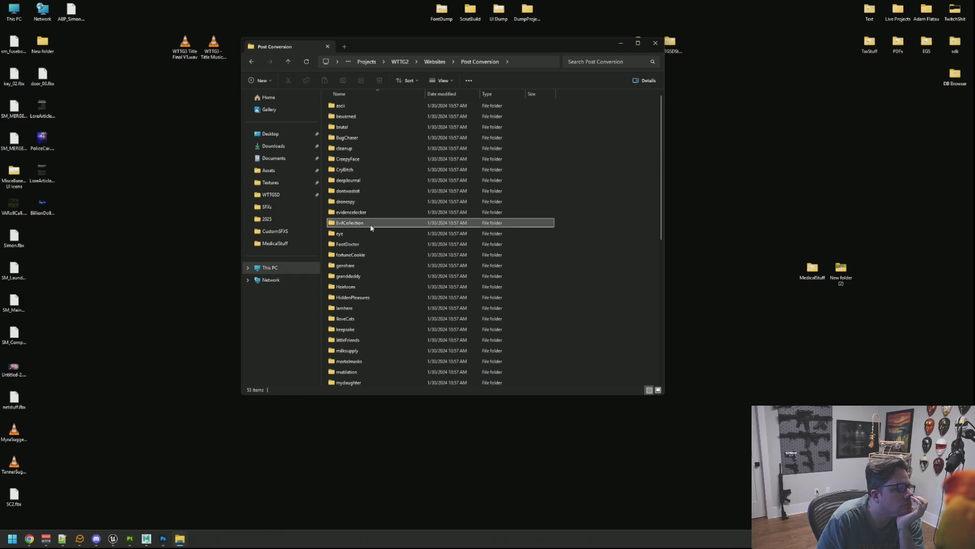
click(372, 244)
scroll(409, 226, down, 2)
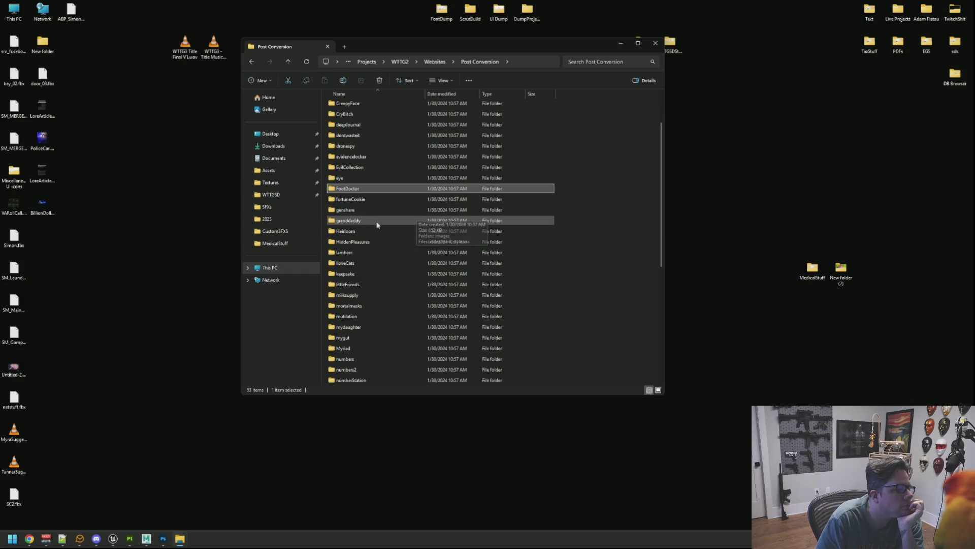
scroll(375, 245, down, 1)
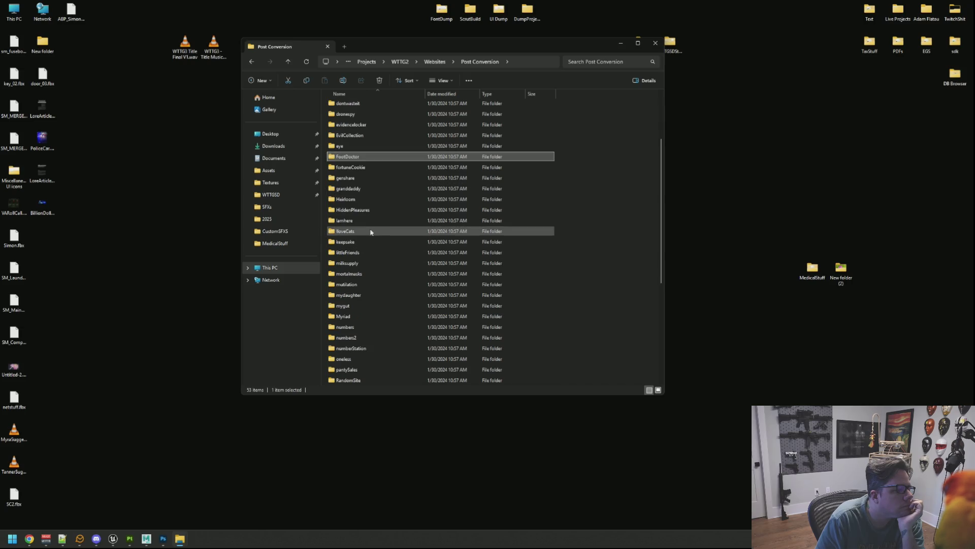
scroll(371, 252, down, 1)
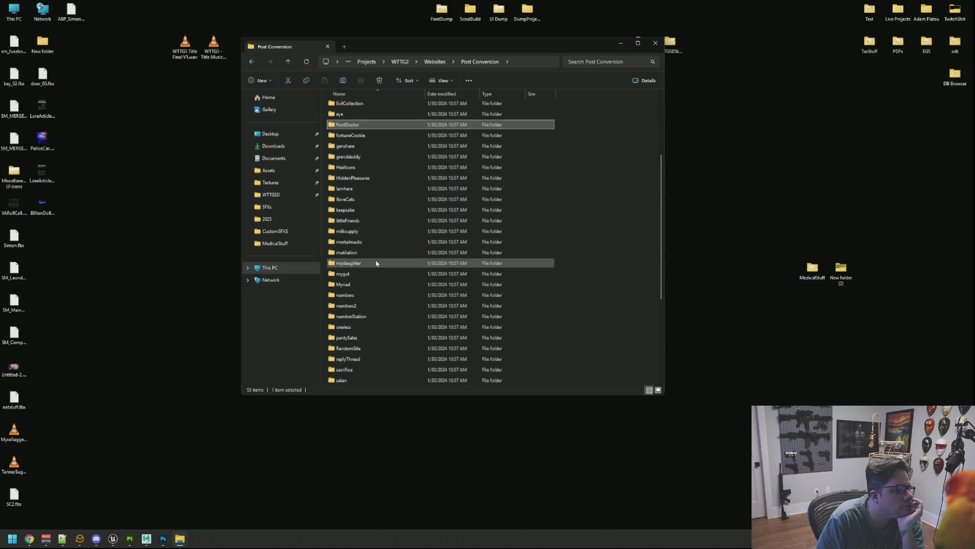
Step: Open the numbers2 folder and view its index.html in Google Chrome
double_click(375, 305)
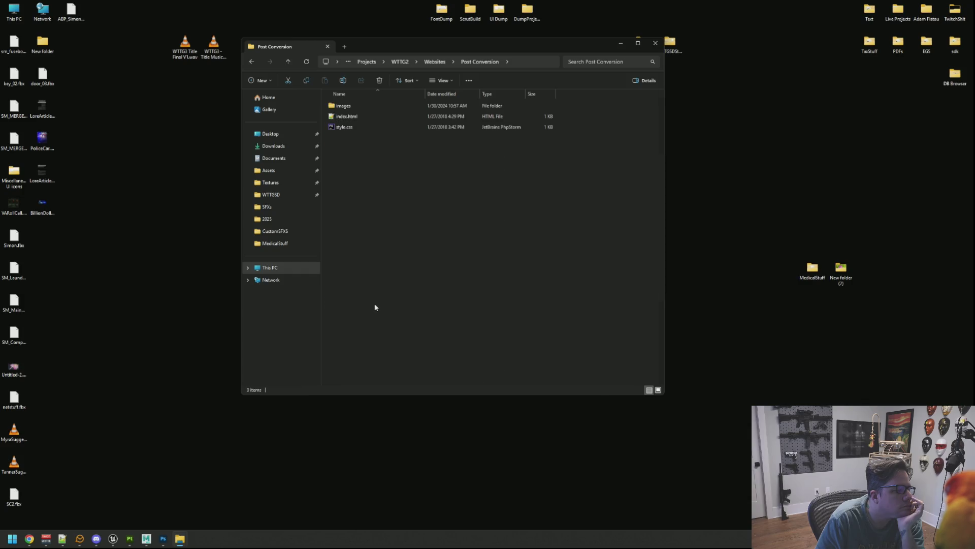
right_click(389, 116)
mouse_move(432, 160)
click(544, 159)
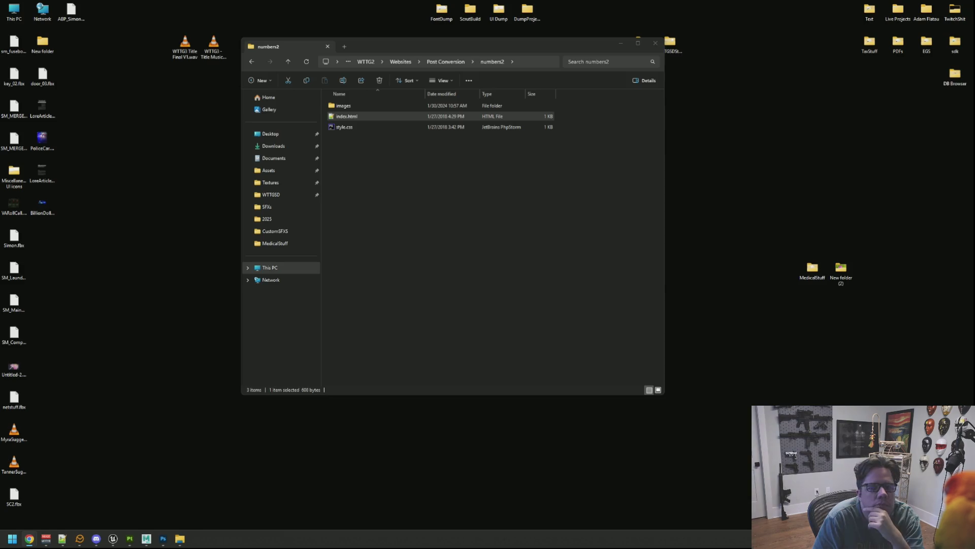
click(569, 163)
Step: Go back up to Post Conversion, scroll down and open the TheEndForNY folder
click(456, 57)
click(492, 139)
click(455, 67)
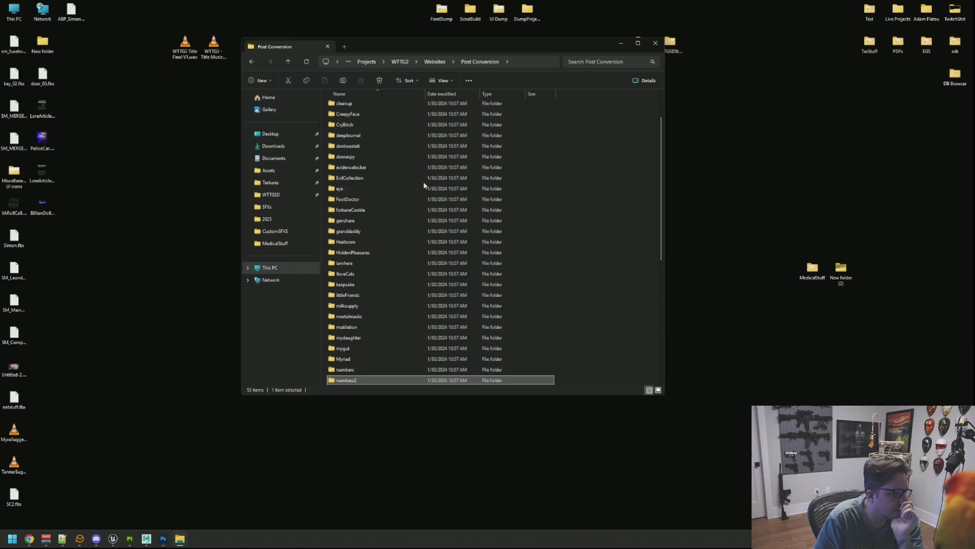
scroll(425, 191, down, 5)
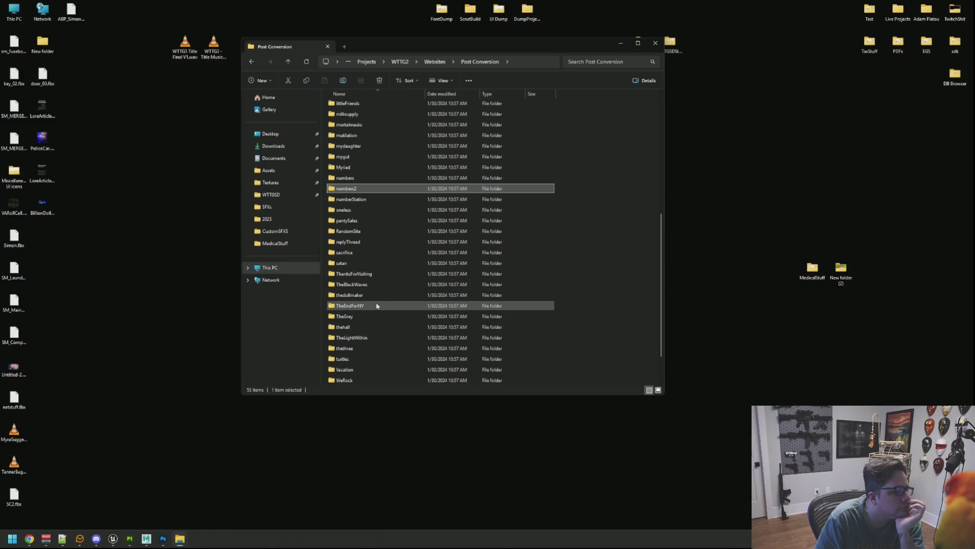
double_click(377, 305)
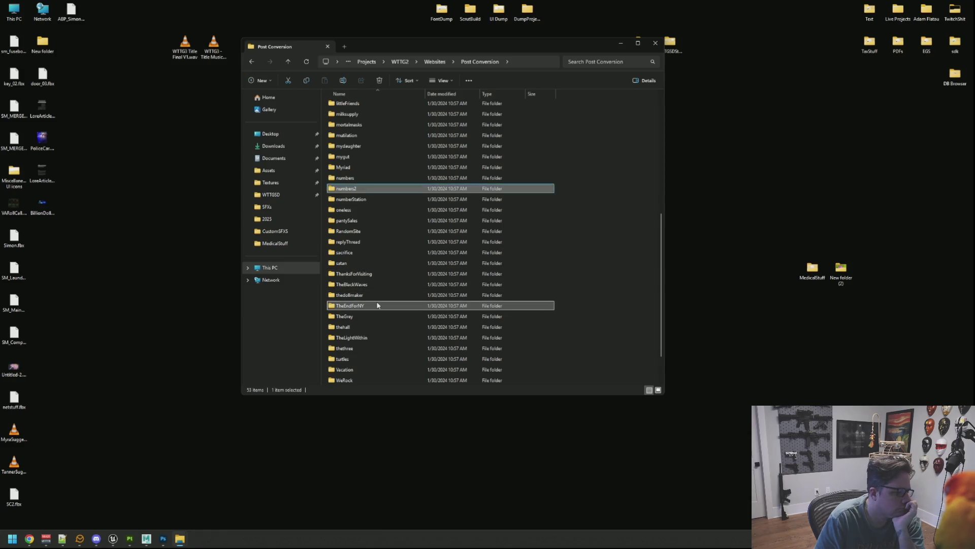
Step: Go back to the Post Conversion folder and open the ascii website folder
click(456, 63)
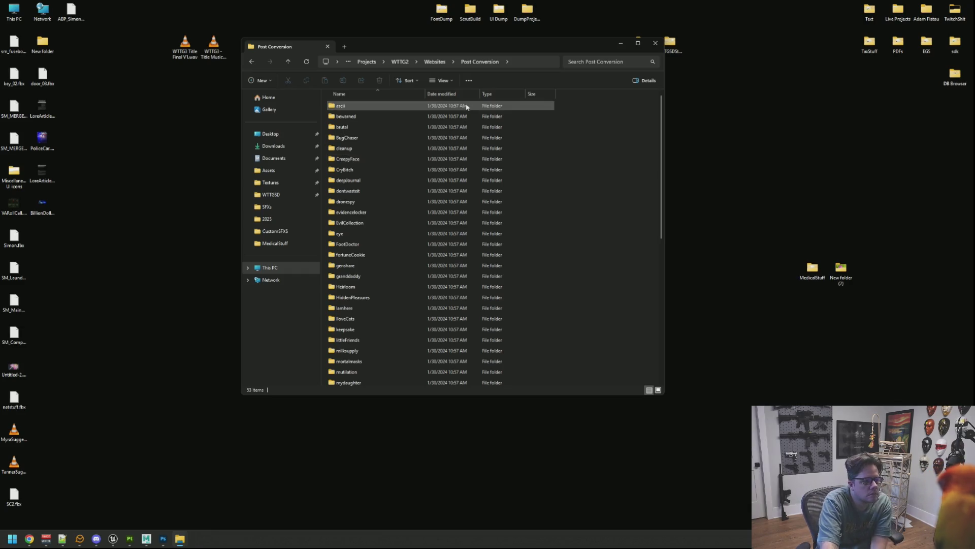
double_click(390, 106)
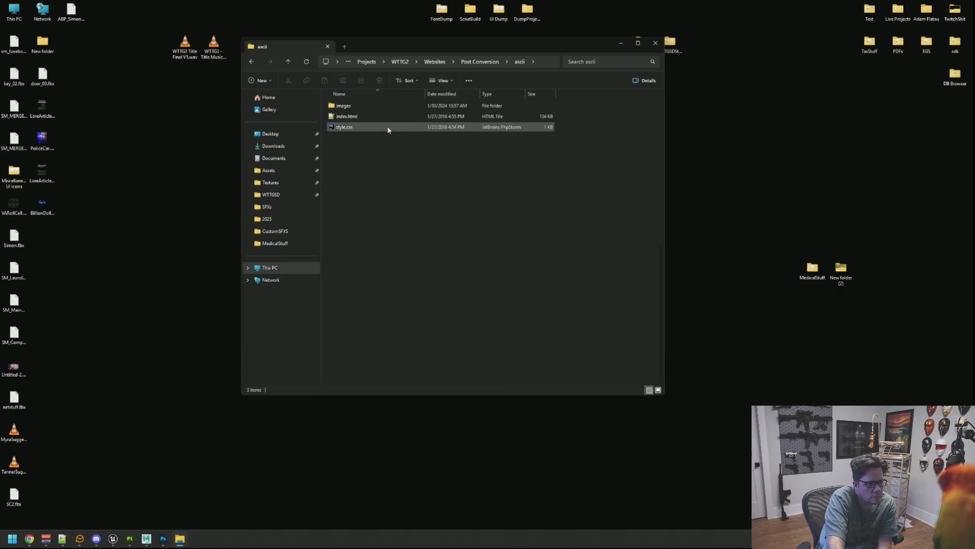
Step: Open the ascii site's index.html in Google Chrome, then return to the Photoshop article
right_click(382, 117)
mouse_move(441, 158)
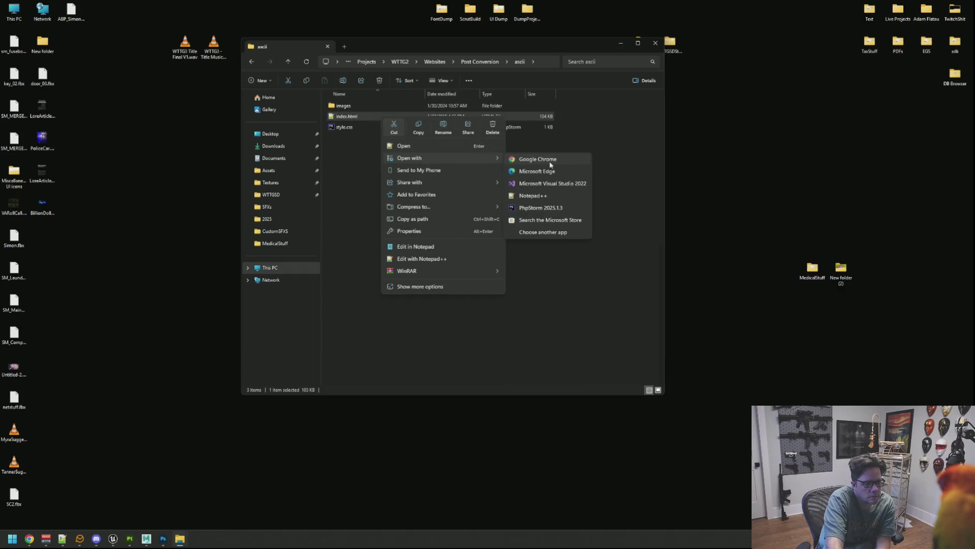
click(549, 158)
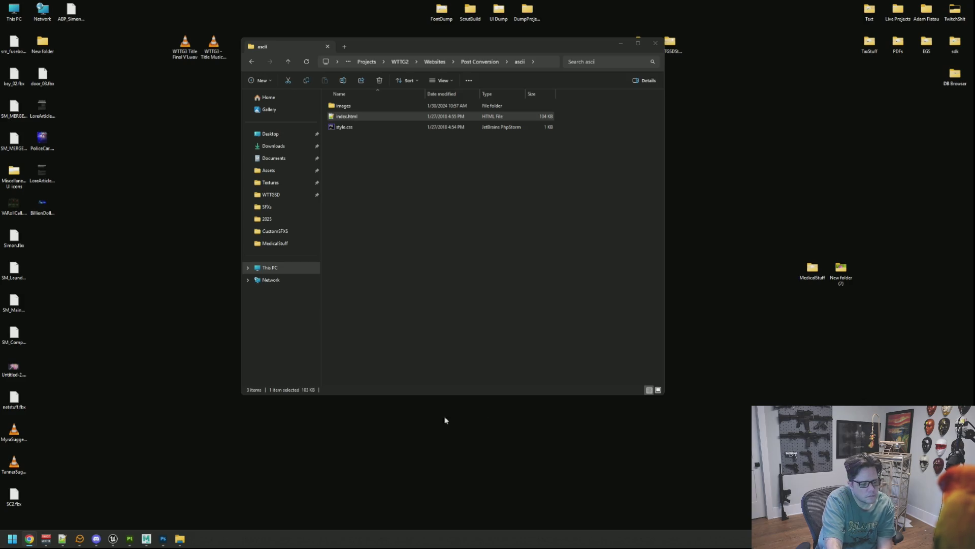
click(164, 540)
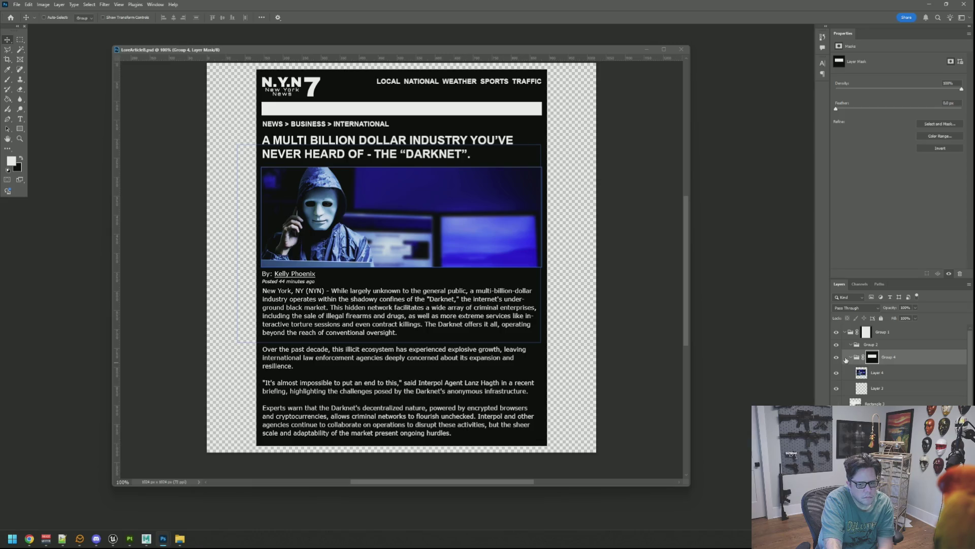
Step: Nudge the Darknet article window and bring up Save for Web with Alt+Shift+Ctrl+S
click(29, 539)
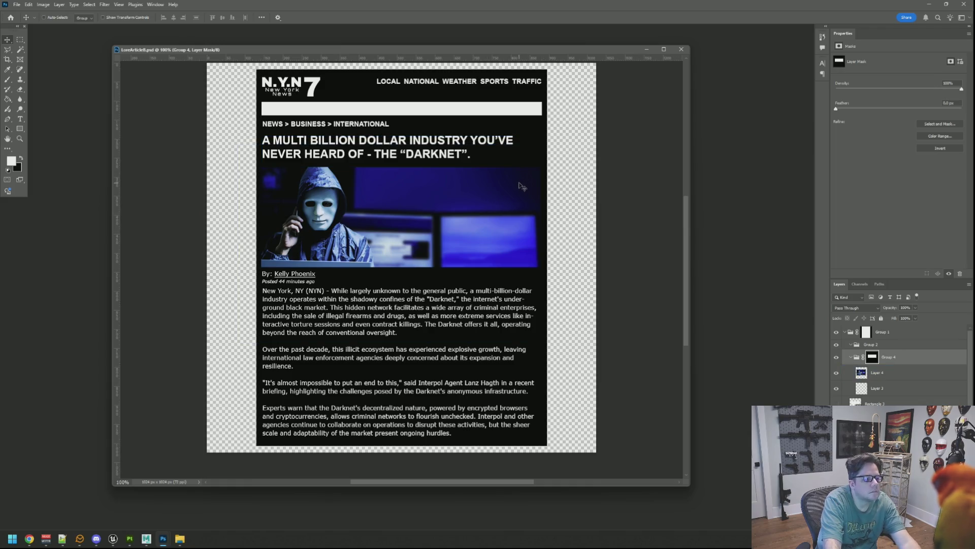
drag(554, 51, 568, 56)
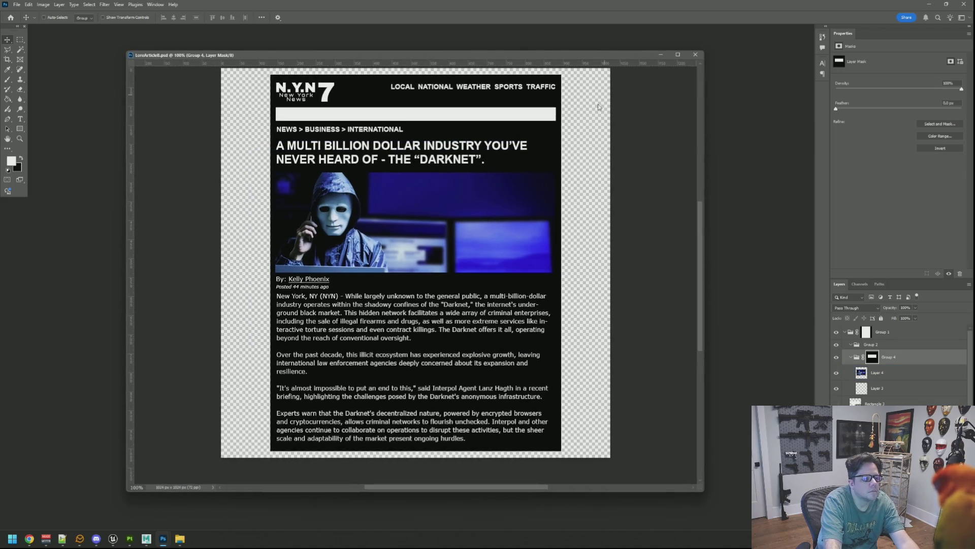
key(ctrl+alt+shift+s)
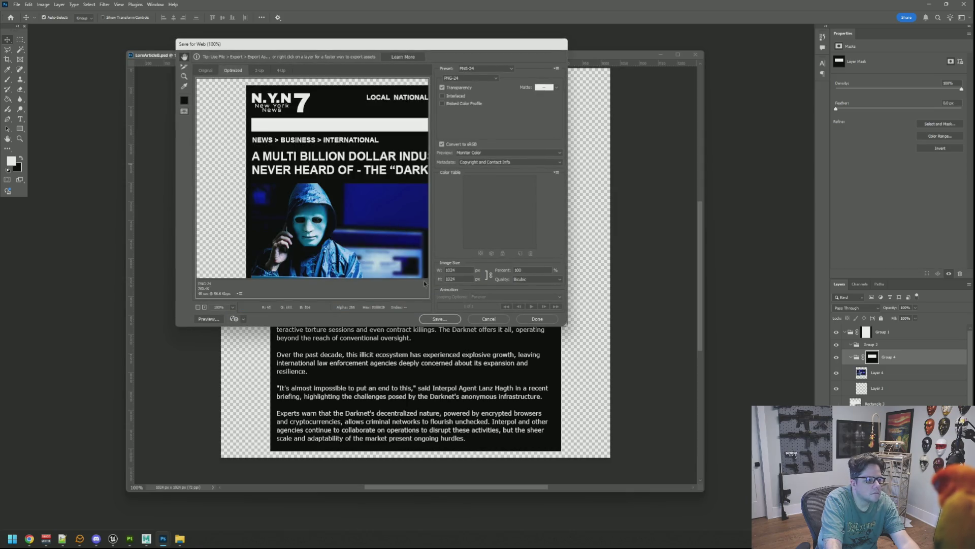
Step: Cancel Save for Web and save the Darknet article as LoreAscii.psd
click(485, 316)
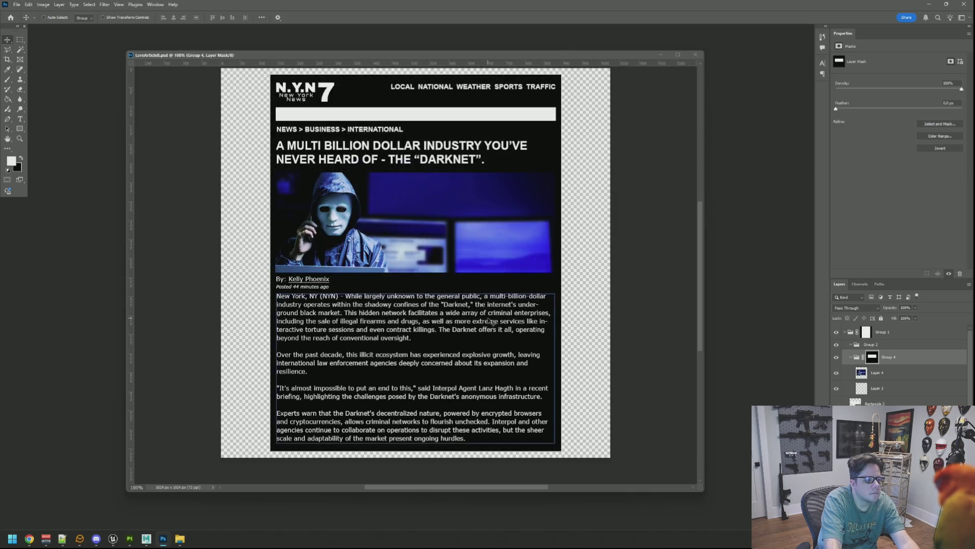
key(ctrl+shift+s)
key(BackSpace)
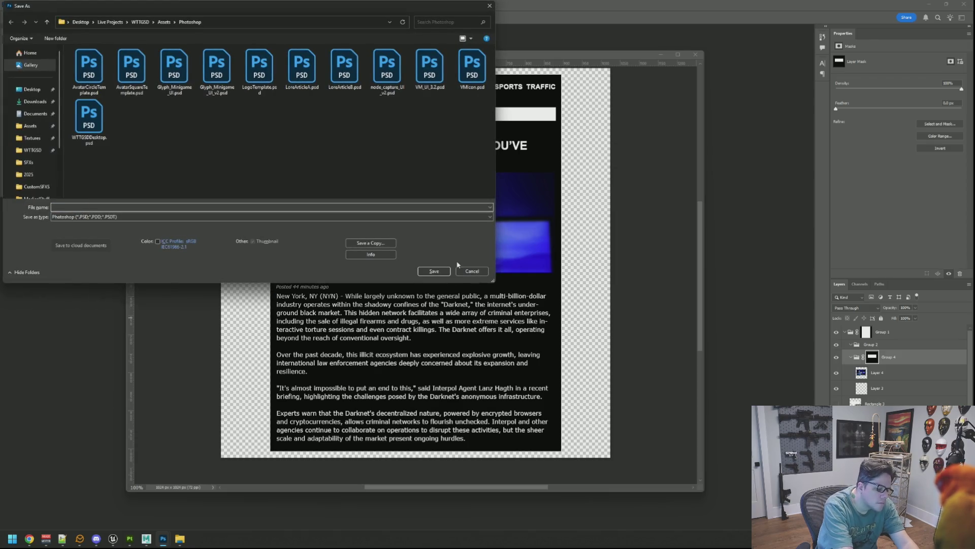
text(LorePag)
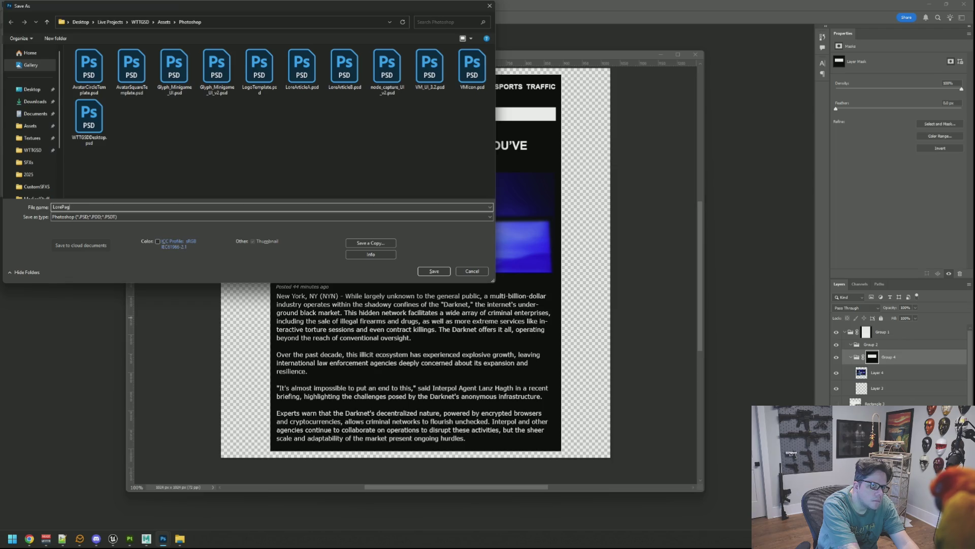
key(BackSpace)
key(BackSpace)
key(BackSpace)
text(sscii)
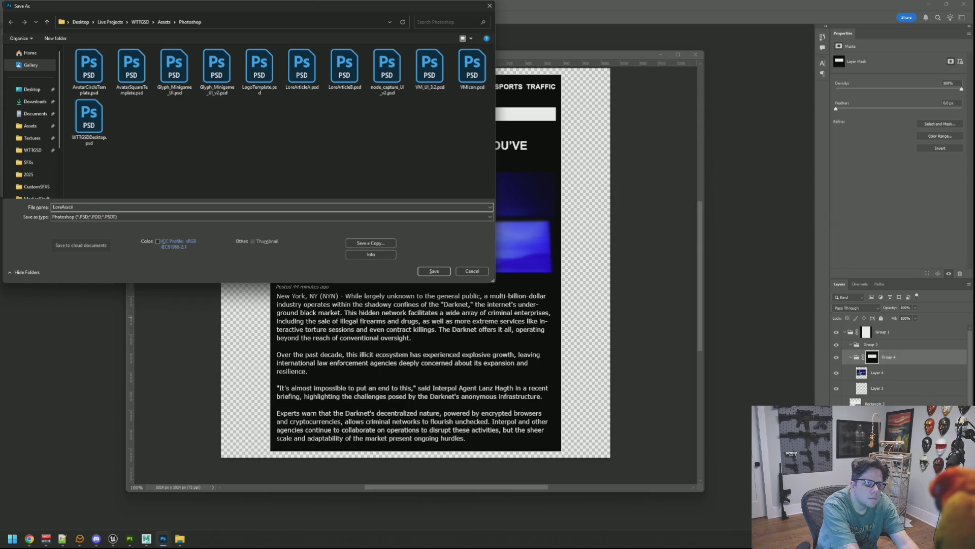
key(Return)
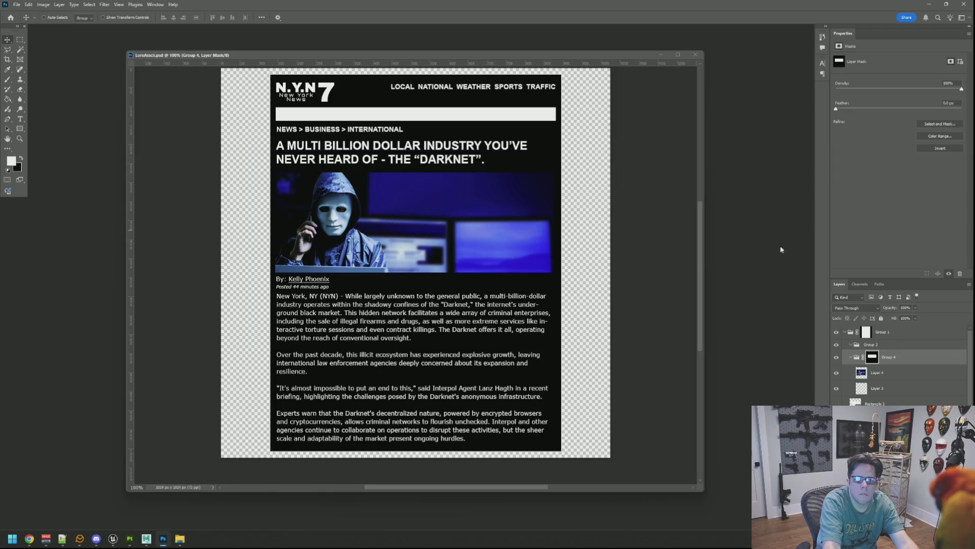
Step: Select Group 4, Layer 2 and Group 3 in the Layers panel, collapsing Group 3
click(893, 362)
scroll(893, 365, down, 5)
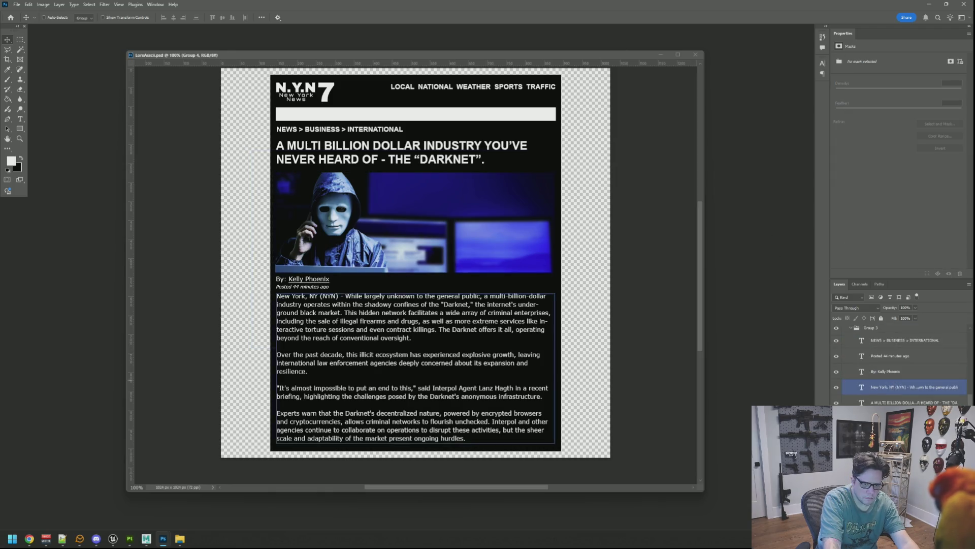
click(893, 427)
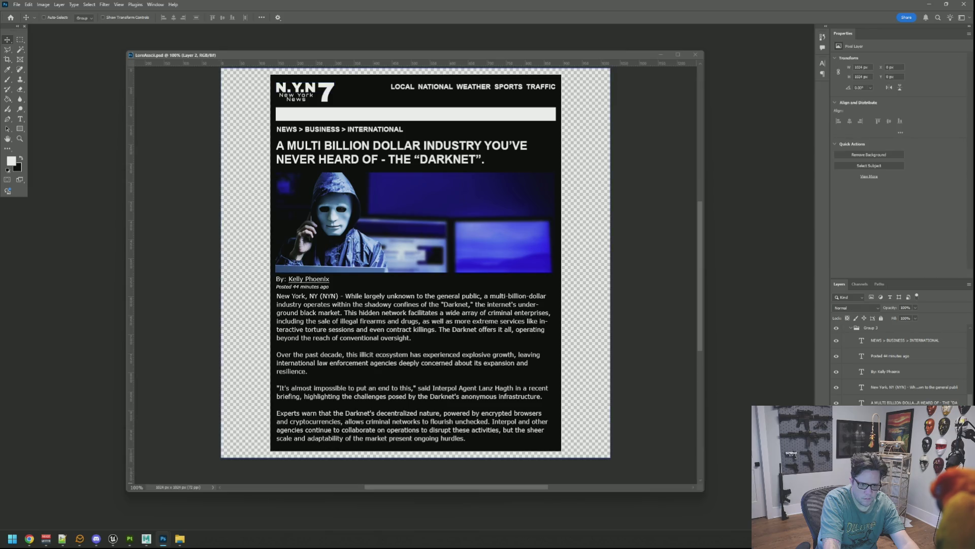
click(851, 327)
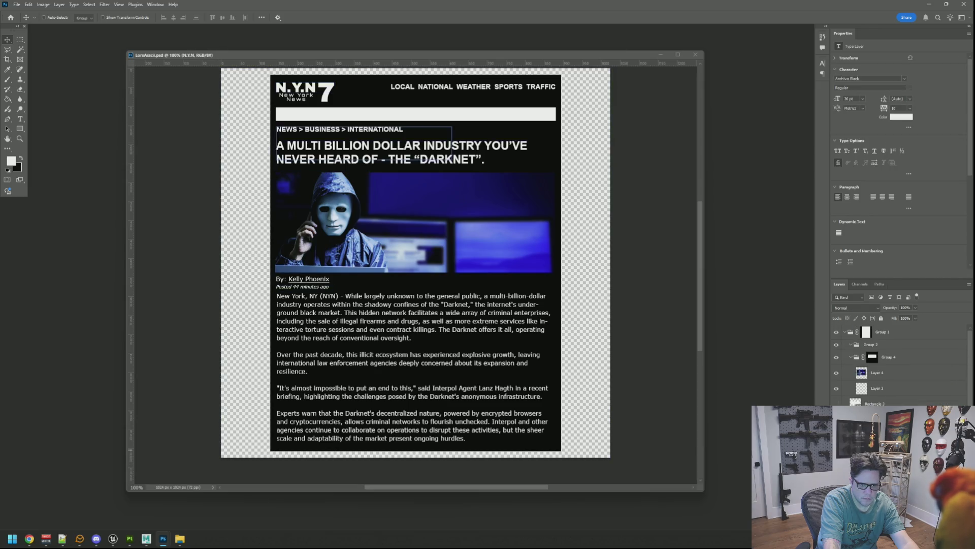
Step: Collapse Group 4, then delete the hidden Rectangle 3 layer and the Group 2 article content
click(855, 355)
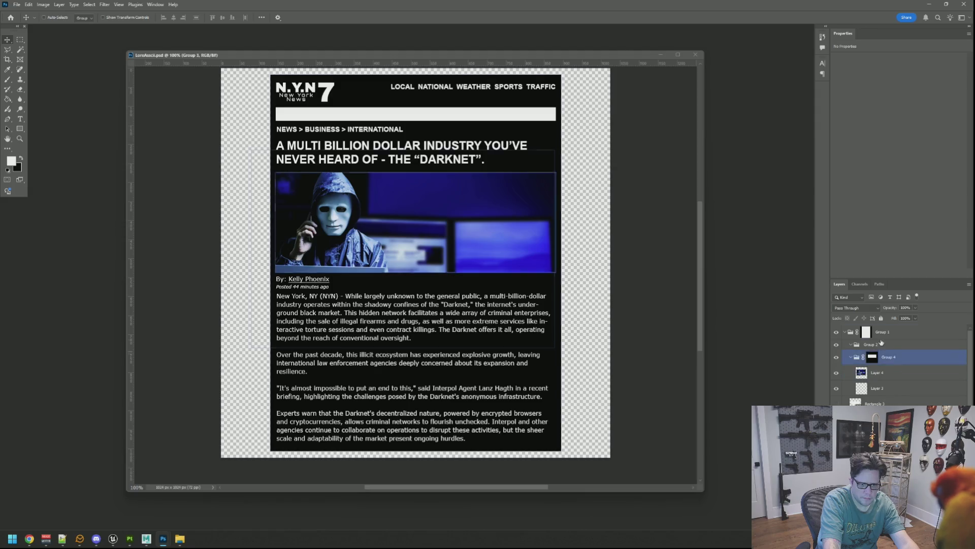
click(852, 357)
click(896, 374)
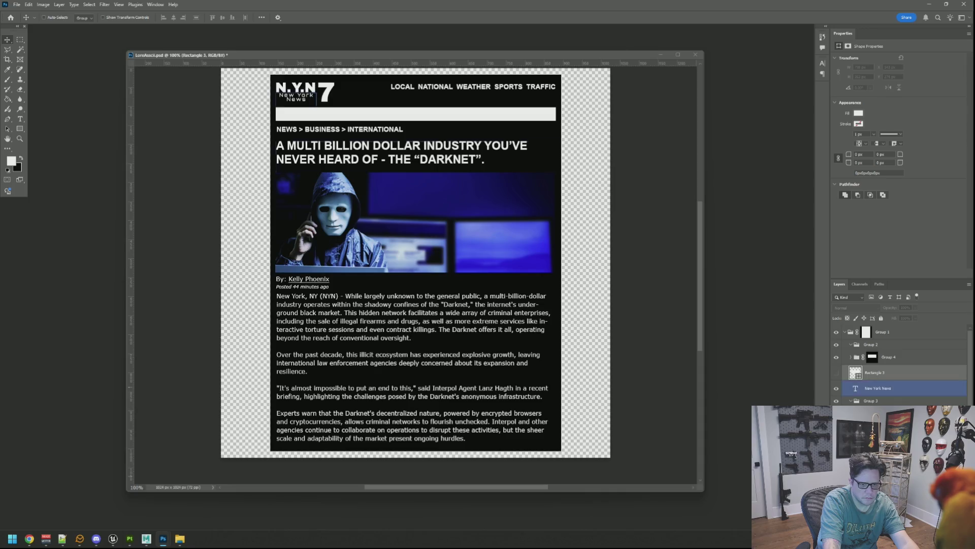
key(Delete)
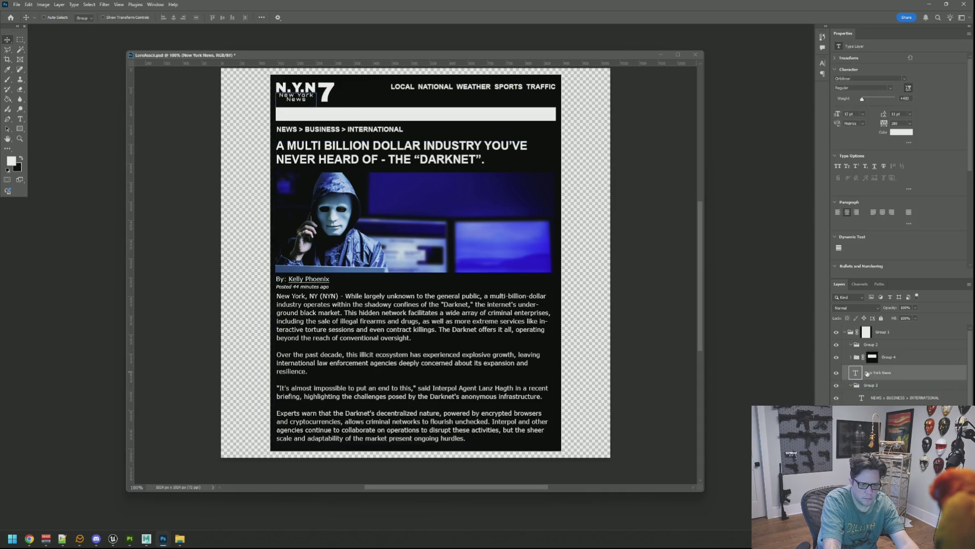
click(891, 348)
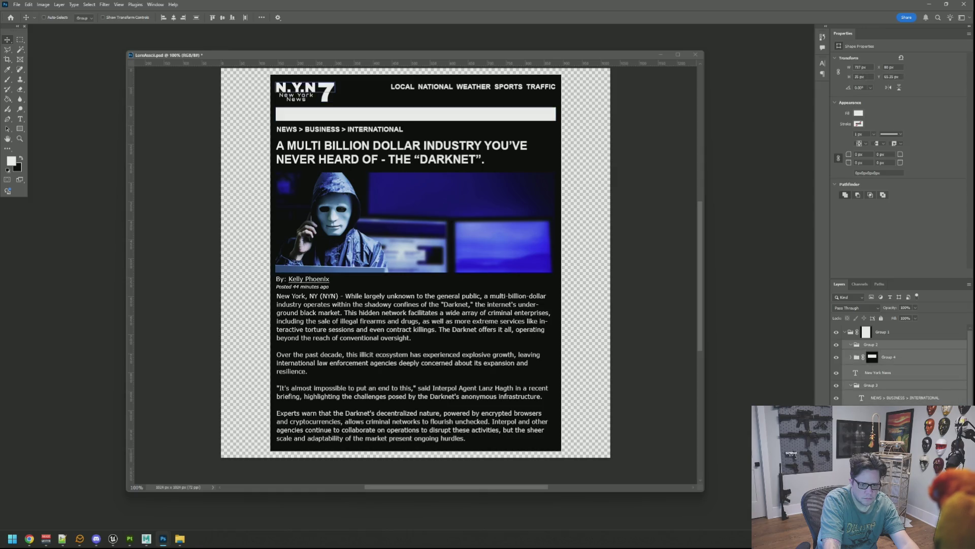
key(Delete)
Step: Delete the LOCAL, 7 and N.Y.N masthead text layers, leaving a blank black page
click(894, 378)
shift+click(894, 348)
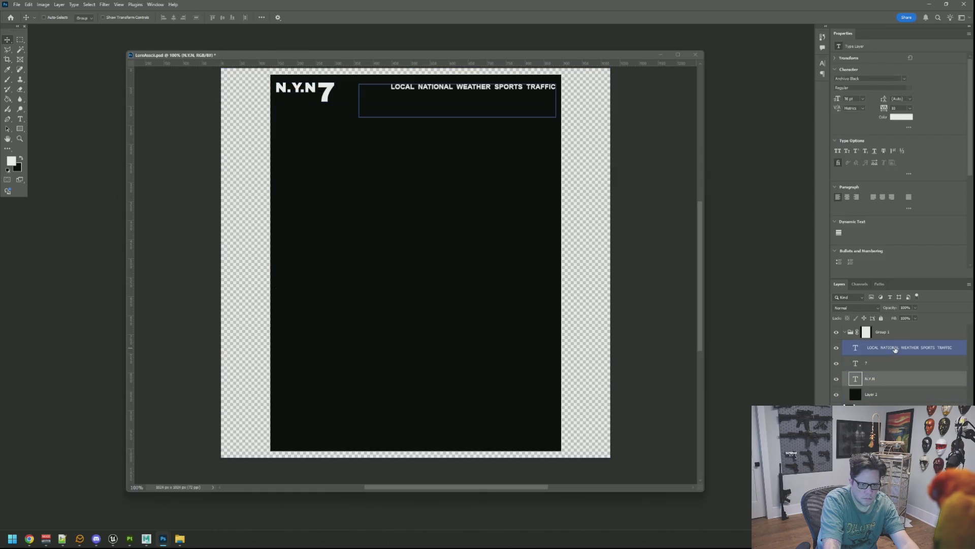
key(Delete)
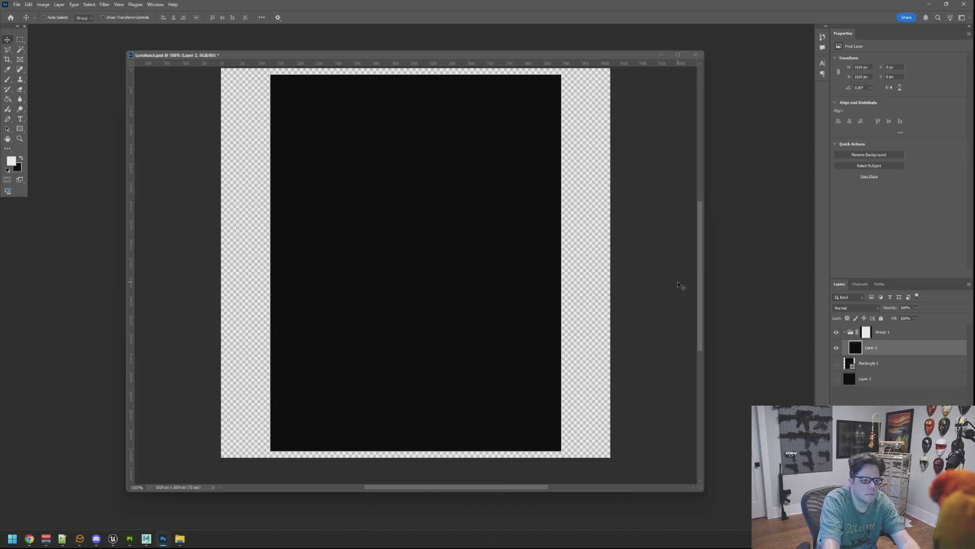
key(alt+Tab)
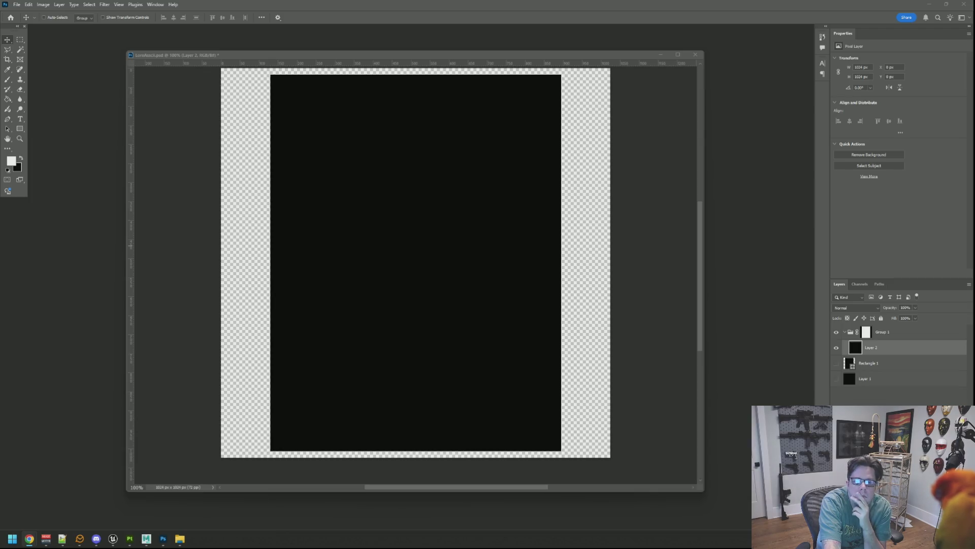
Step: Launch Gyazo Settings from Windows search with 'gy', review it, and close with OK
key(super)
text(gy)
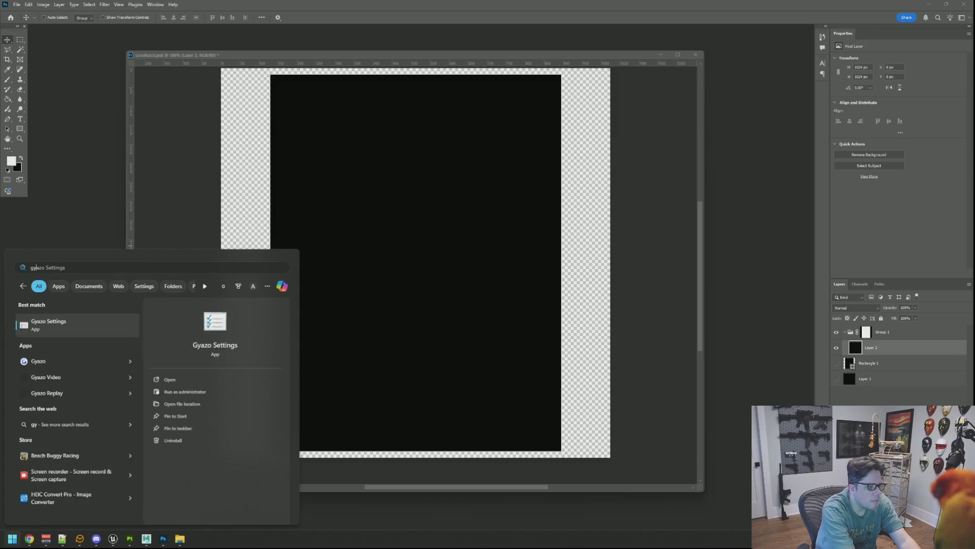
key(Return)
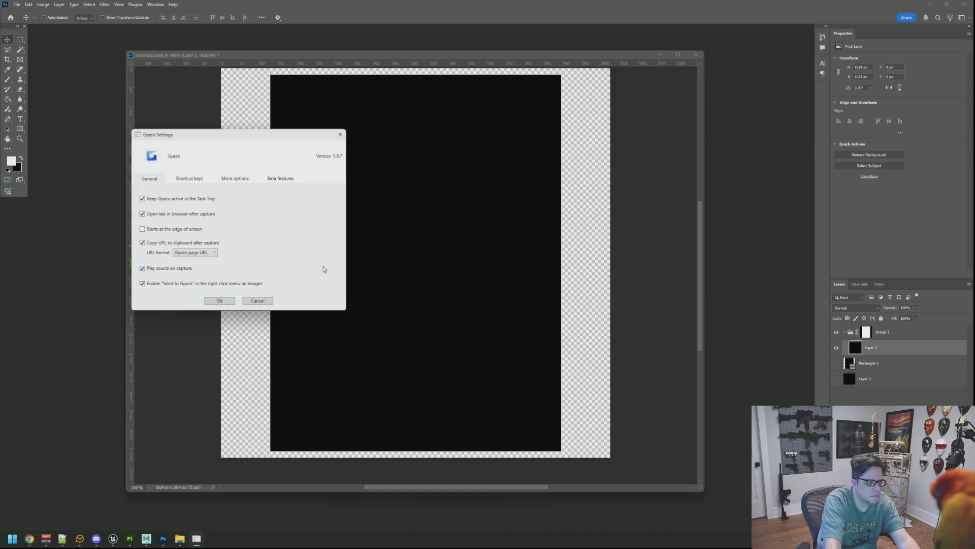
click(228, 300)
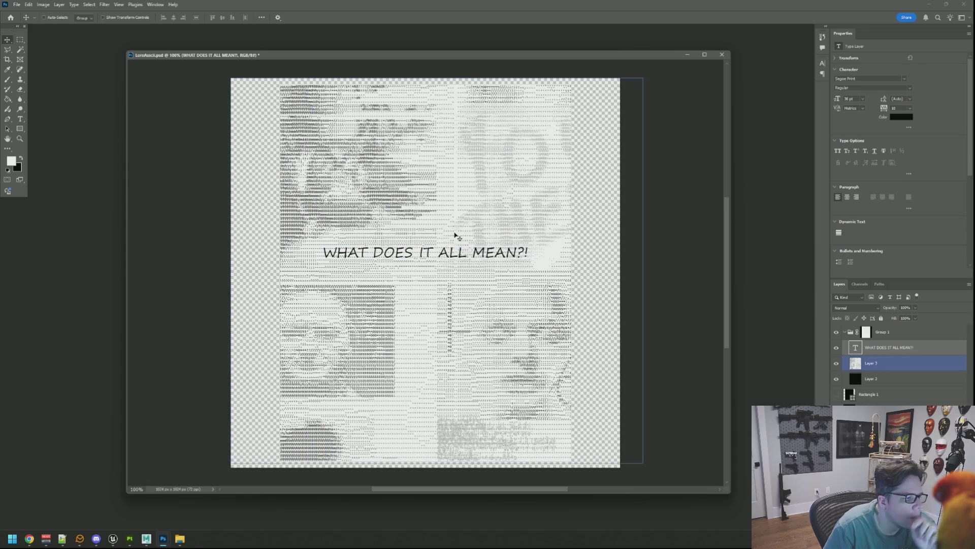
Step: Tilt the WHAT DOES IT ALL MEAN?! caption about 22 degrees and move it up and right
ctrl+click(523, 252)
key(ctrl+t)
drag(543, 239, 523, 196)
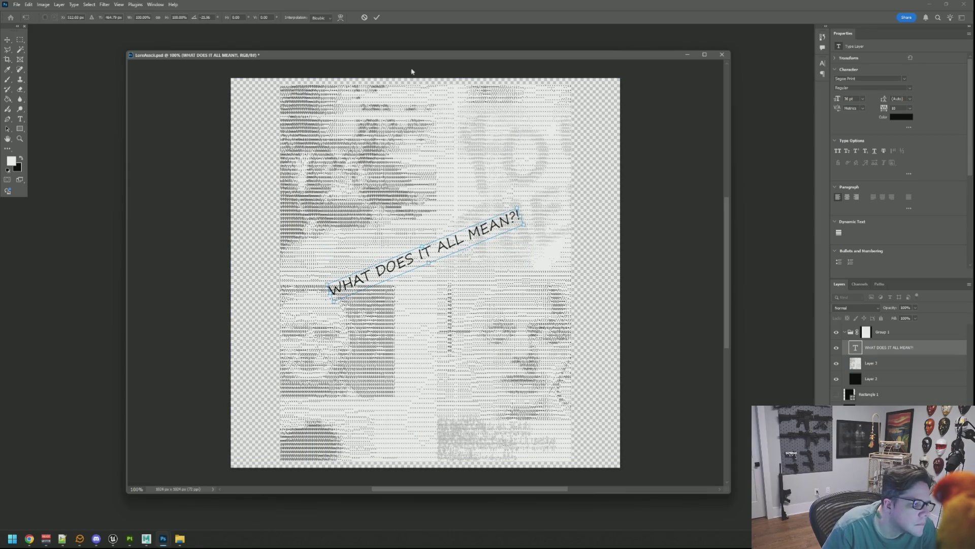
click(377, 16)
drag(435, 235, 470, 210)
Step: Hide the WHAT DOES IT ALL MEAN?! text layer
ctrl+click(513, 302)
ctrl+click(433, 260)
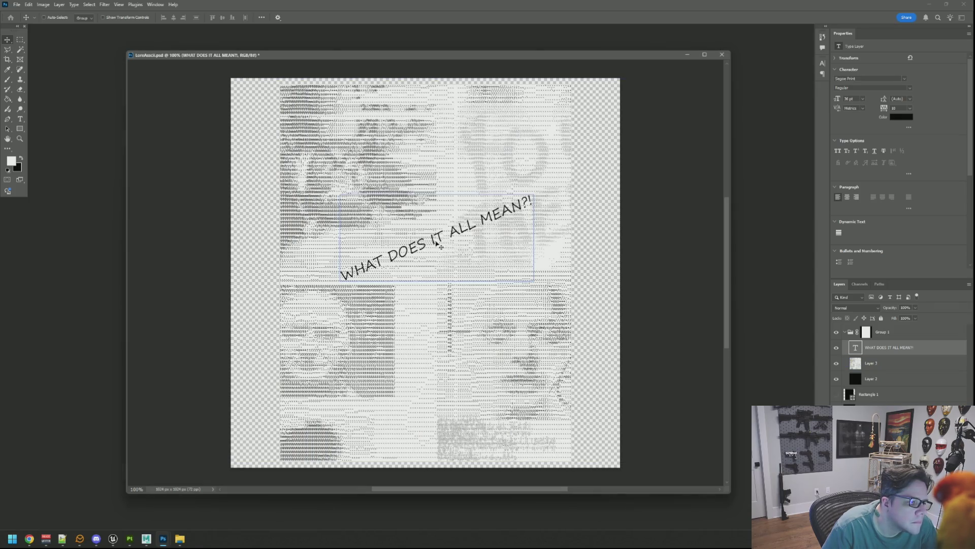
key(ctrl+comma)
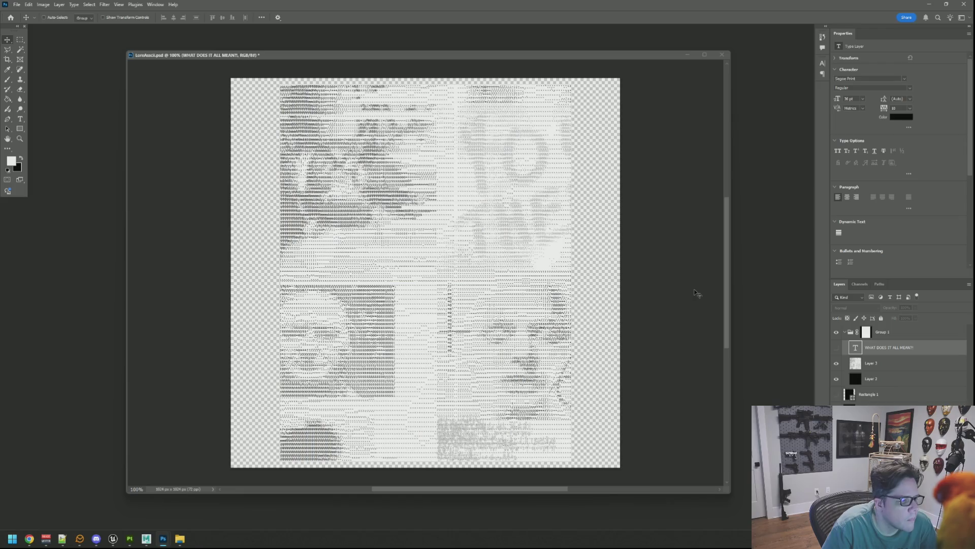
Step: Export the ASCII-art image through Save for Web as LoreAscii.png on the Desktop
key(ctrl+alt+shift+s)
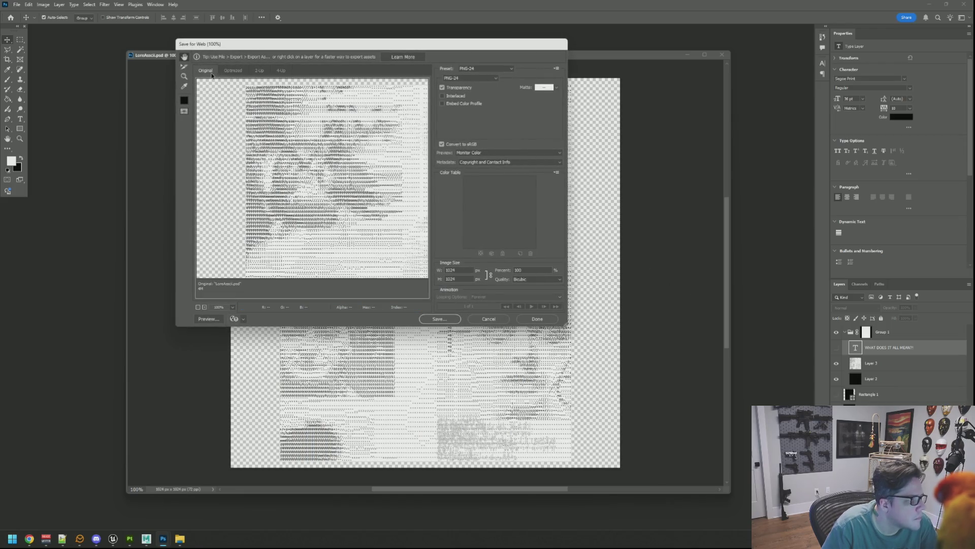
click(450, 319)
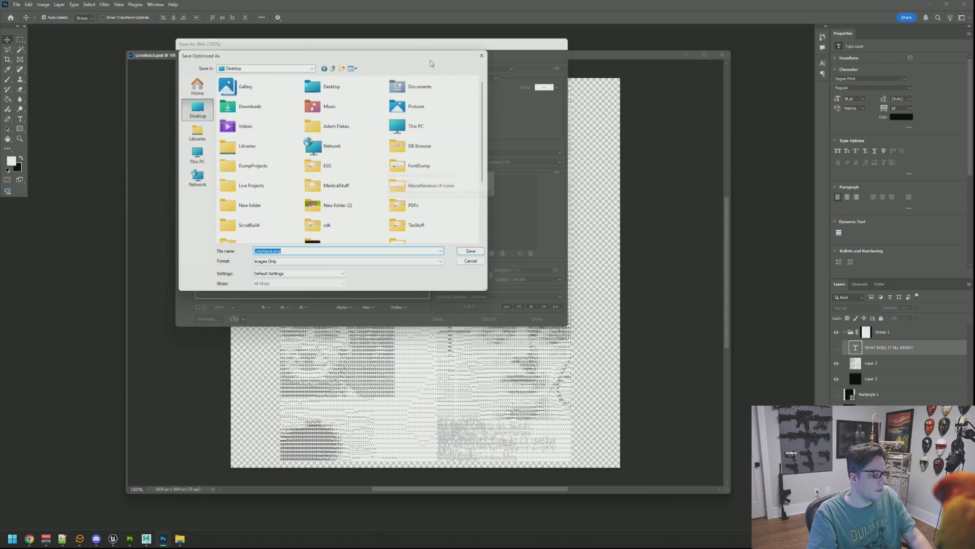
click(483, 251)
mouse_move(130, 538)
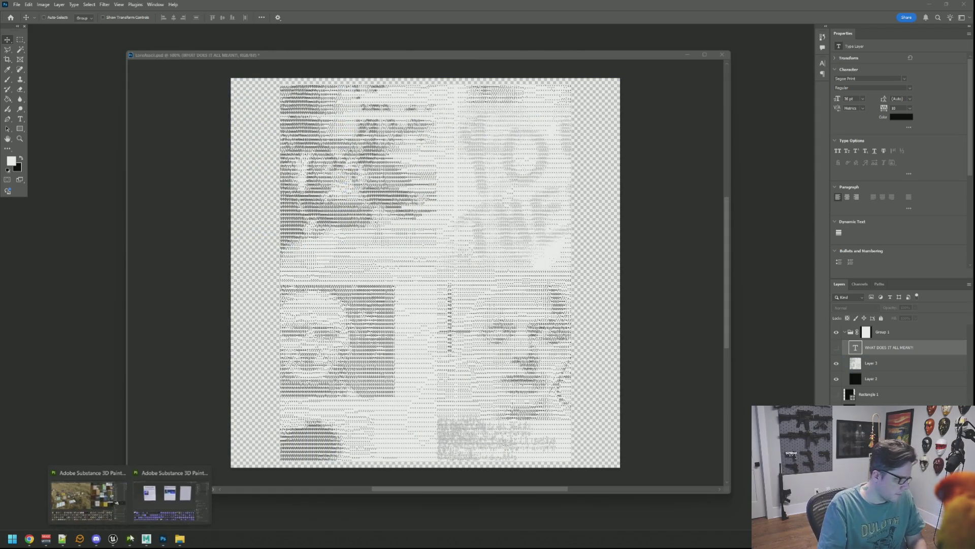
click(91, 498)
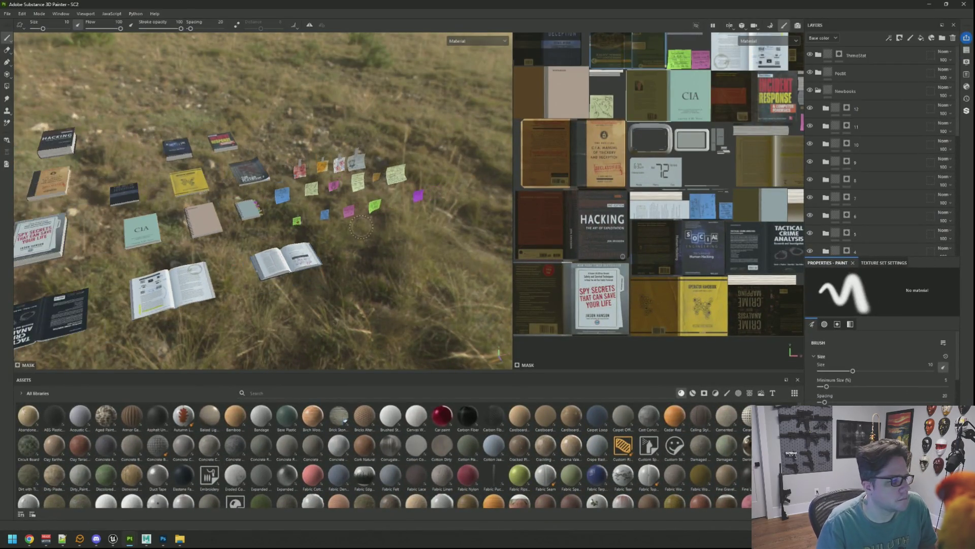
Step: Switch to the newspaper project, zoom on the sheets, rotate the lighting and add a new folder
click(931, 5)
mouse_move(131, 542)
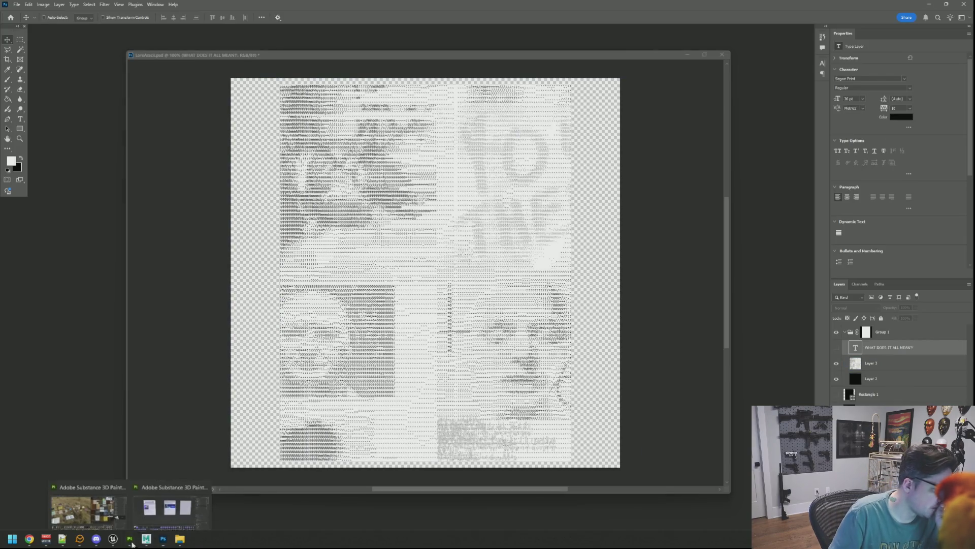
click(170, 508)
mouse_move(496, 184)
middle_down()
mouse_move(429, 164)
mouse_move(449, 182)
mouse_move(491, 169)
middle_up()
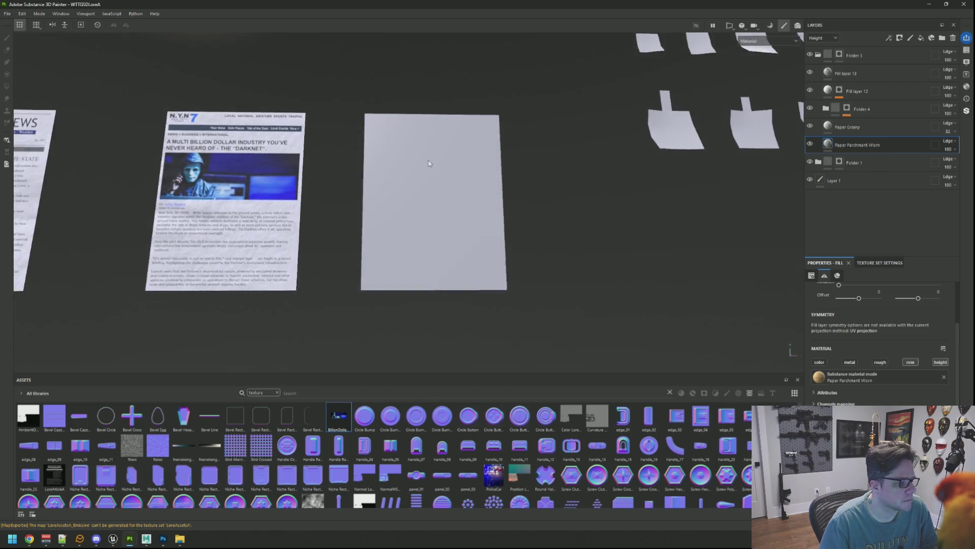
mouse_move(492, 169)
shift+right_down()
mouse_move(549, 166)
mouse_move(488, 164)
mouse_move(518, 169)
shift+right_up()
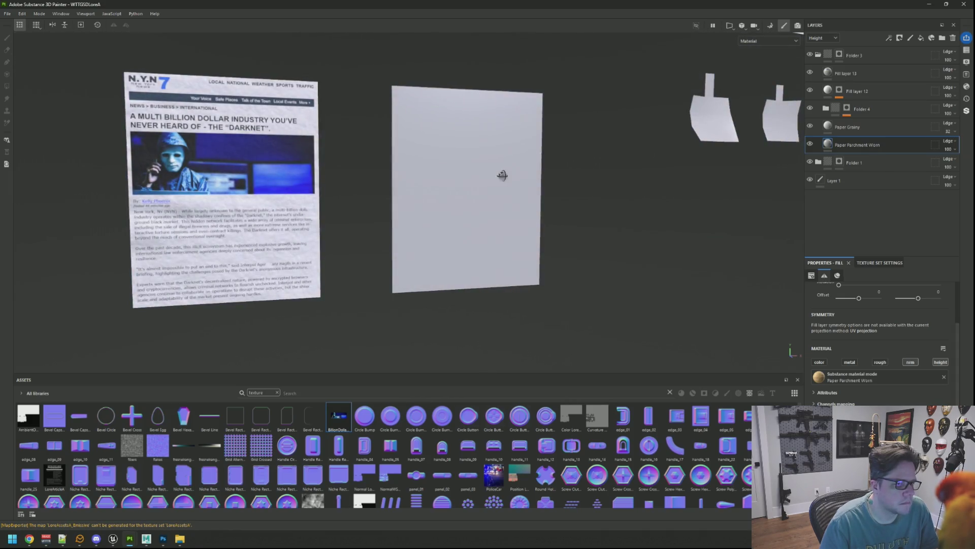
click(943, 38)
Step: Add a red fill layer in Folder 5 and mask the folder to the blank paper plane with Polygon Fill
double_click(851, 56)
right_click(853, 56)
click(879, 71)
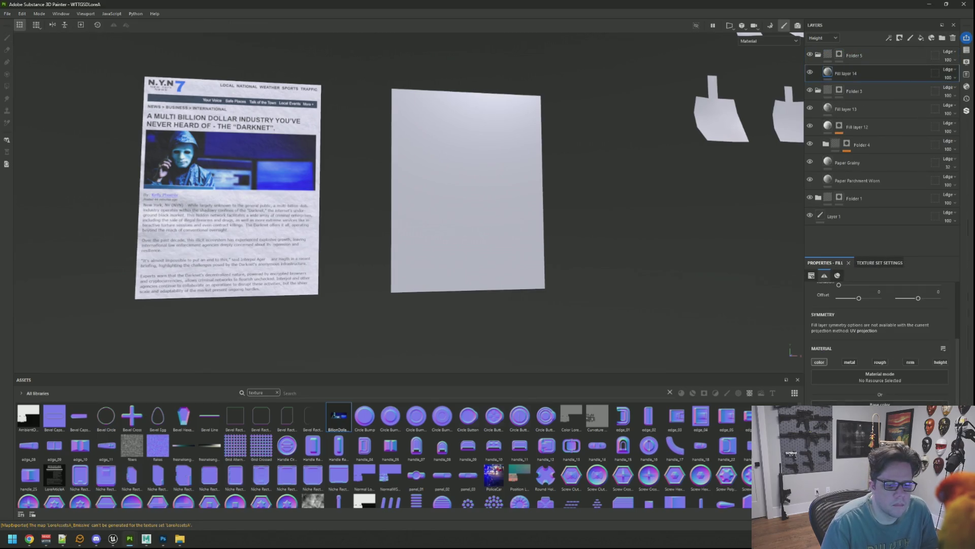
click(881, 413)
click(860, 371)
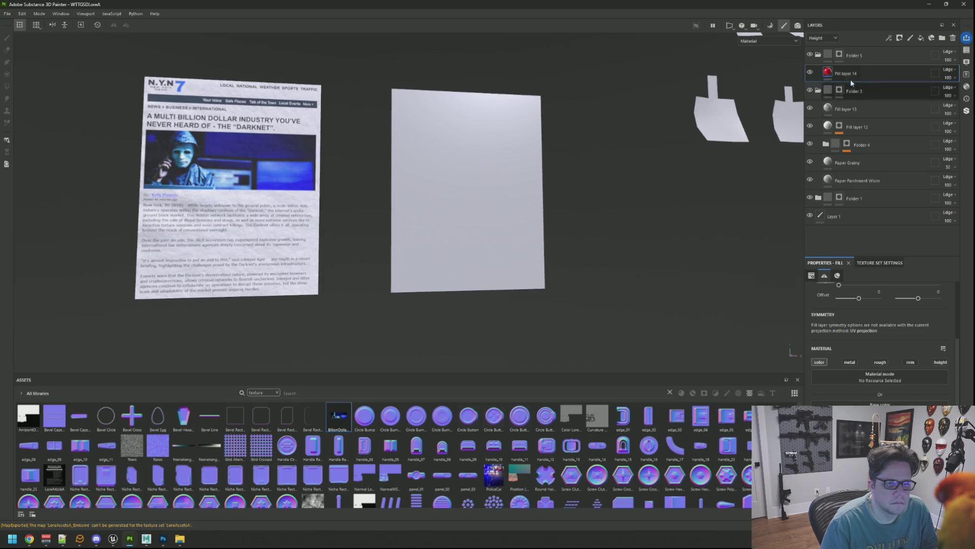
click(839, 55)
key(1)
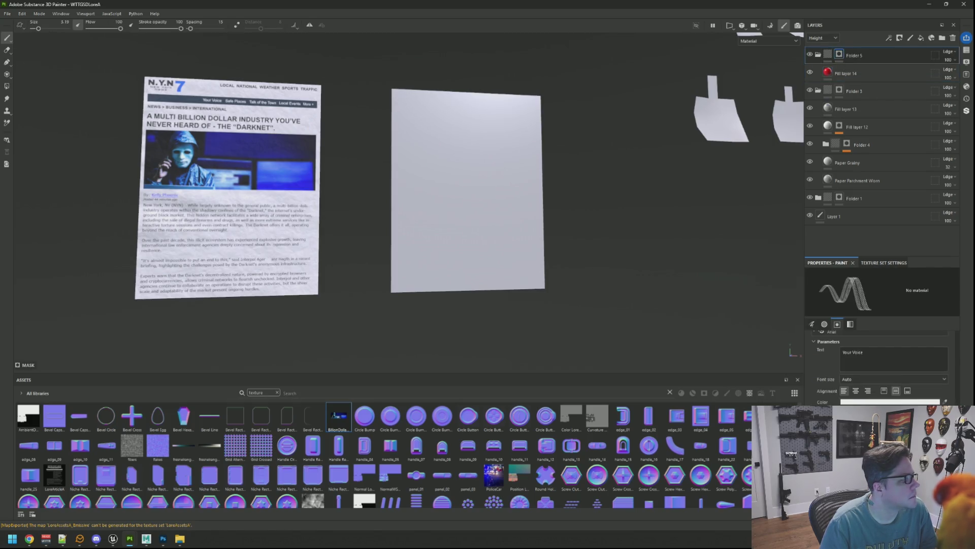
click(7, 86)
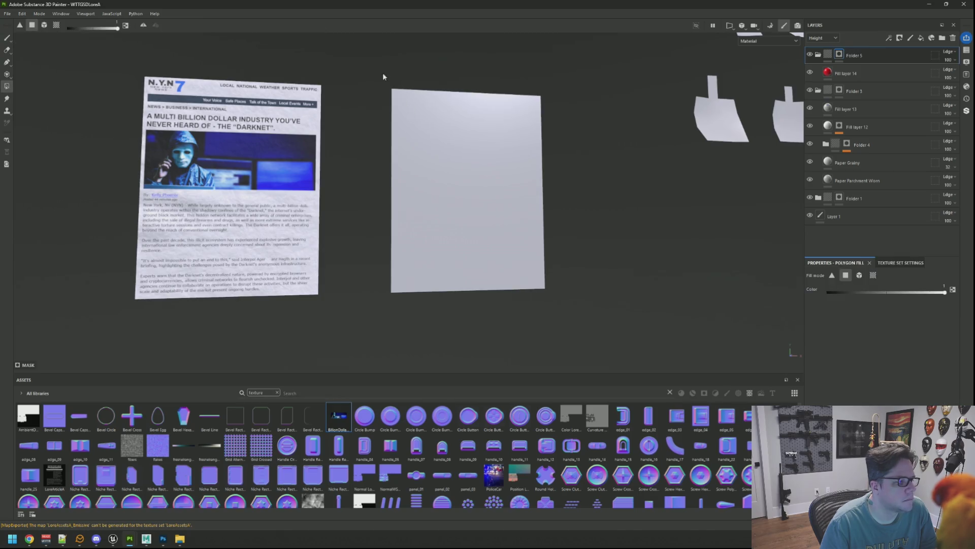
drag(383, 73, 504, 185)
Step: Duplicate Paper Grainy and Paper Parchment Worn into Folder 5 and delete the red Fill layer 14
scroll(473, 182, up, 5)
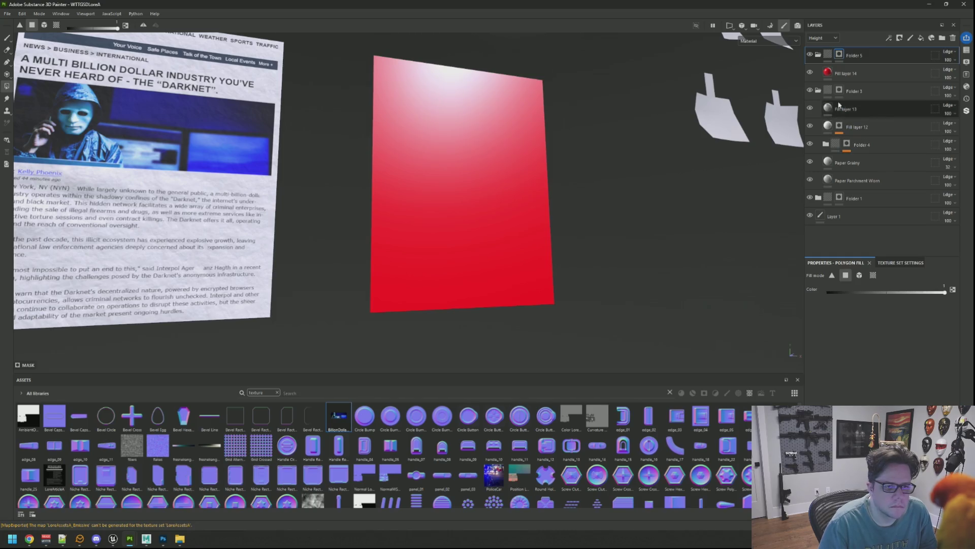
click(865, 171)
shift+click(864, 163)
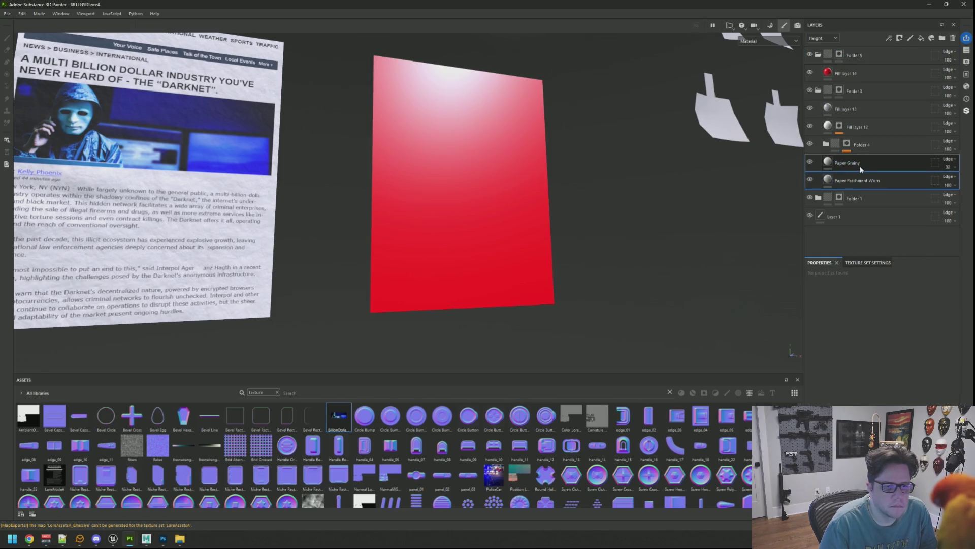
key(ctrl+d)
drag(857, 166, 864, 81)
click(867, 75)
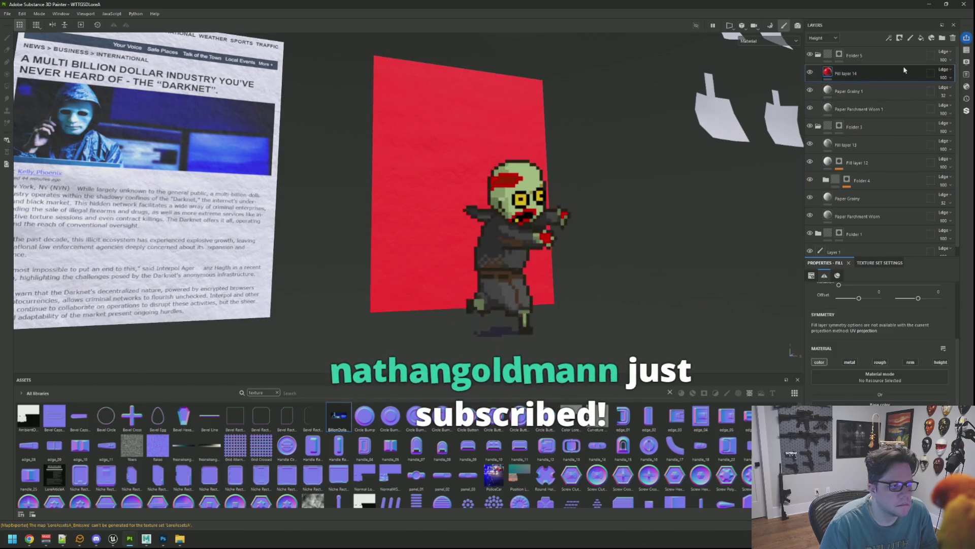
key(Delete)
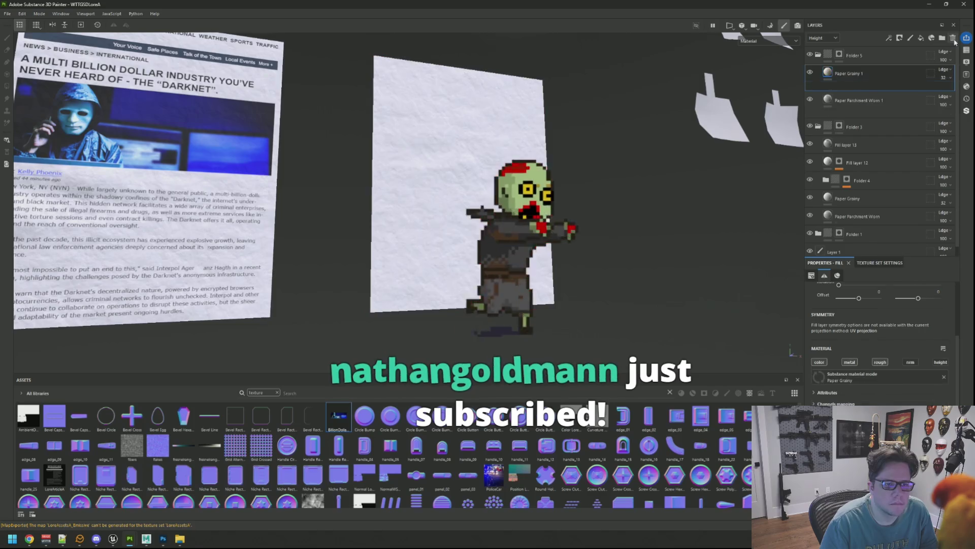
Step: Randomise the seeds of Paper Grainy 1 and Paper Parchment Worn 1
scroll(894, 383, down, 3)
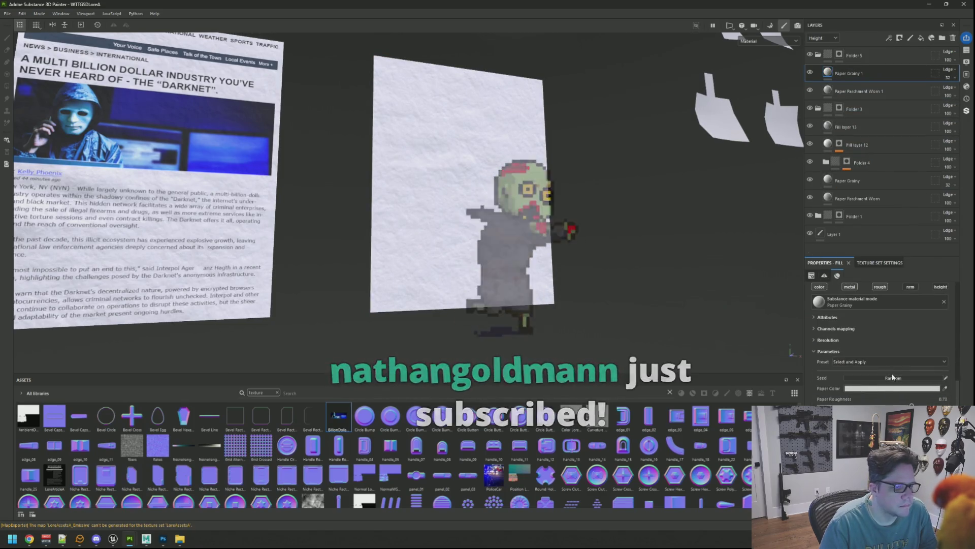
click(892, 381)
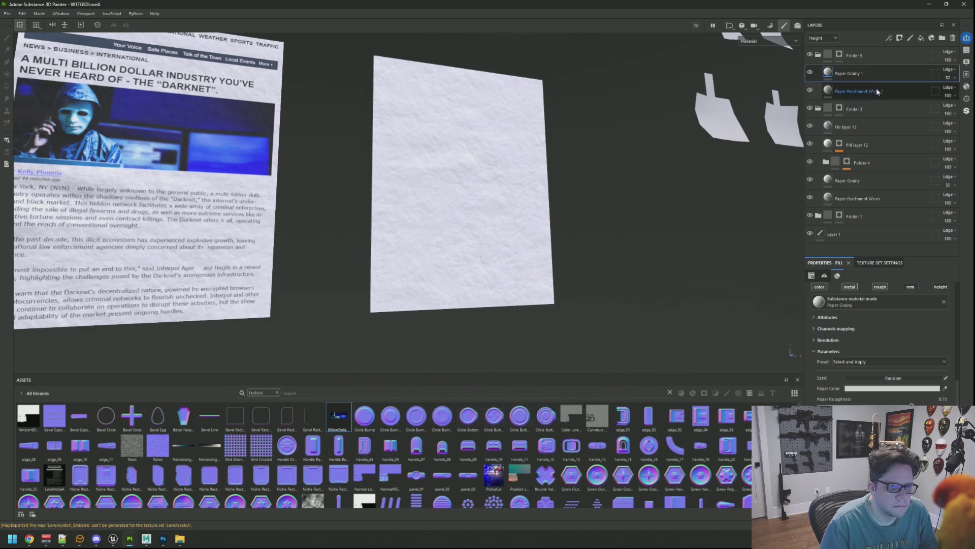
click(873, 90)
click(894, 381)
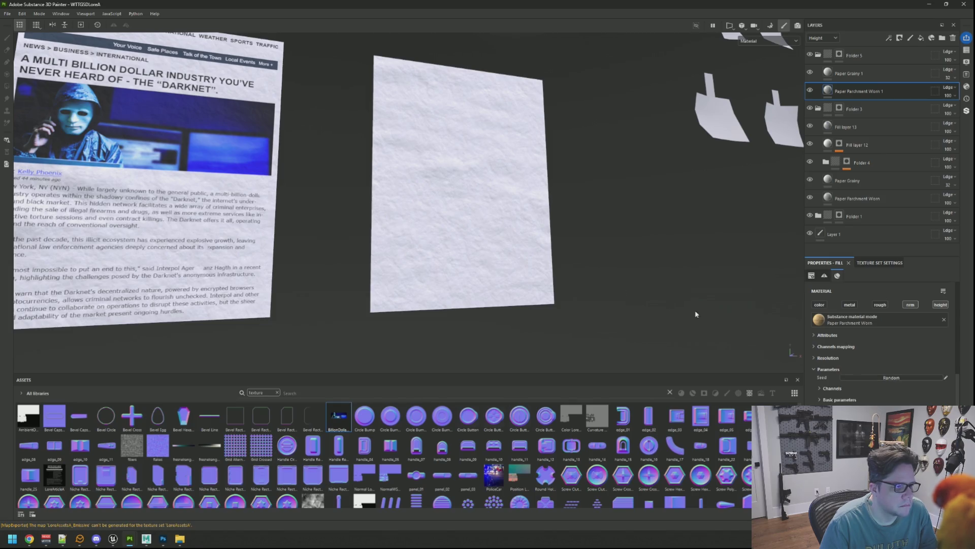
key(F1)
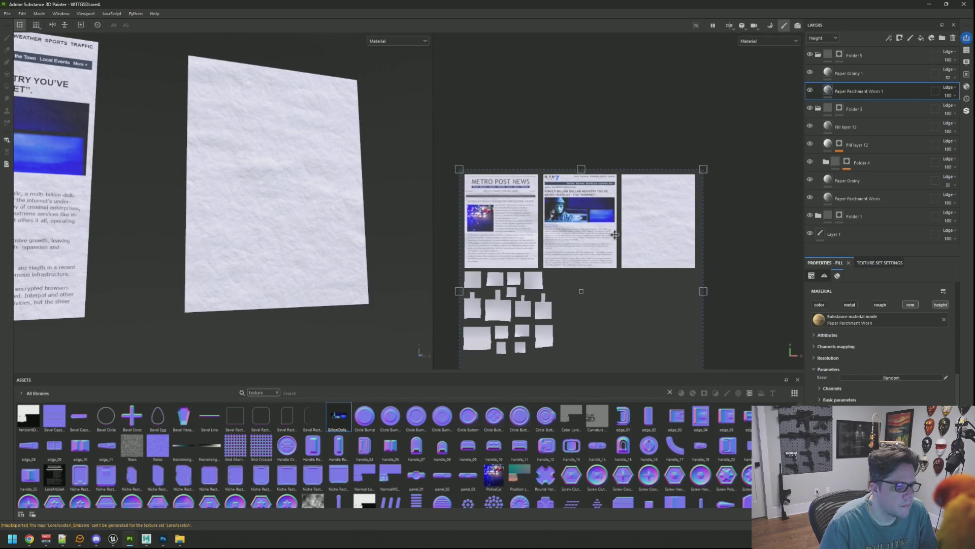
Step: Return to the single 3D view, orbit the sheets, and add an empty fill layer above Paper Grainy 1
scroll(615, 234, up, 1)
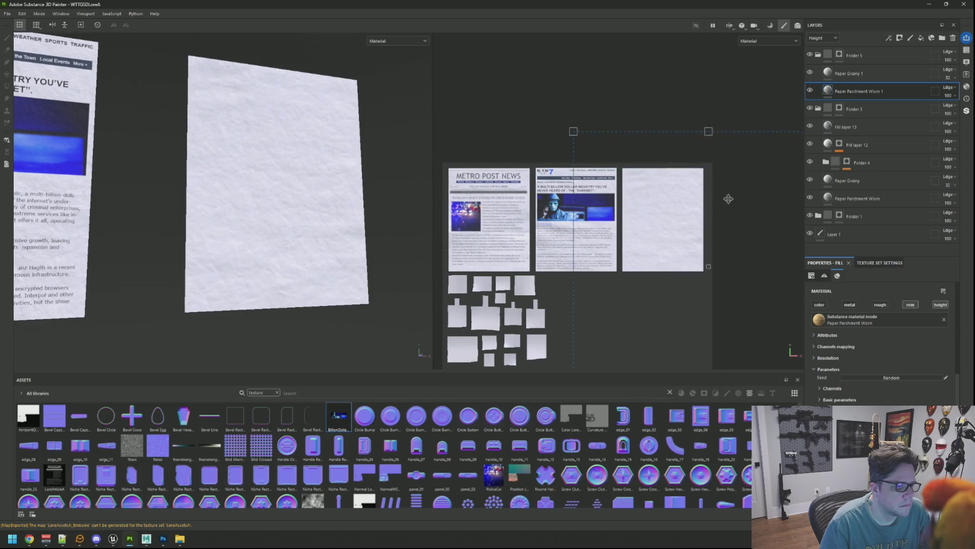
key(F2)
mouse_move(379, 181)
alt+mouse_down()
mouse_move(497, 154)
mouse_move(477, 157)
mouse_move(516, 159)
mouse_move(529, 147)
mouse_move(442, 163)
mouse_move(473, 156)
mouse_move(465, 170)
alt+mouse_up()
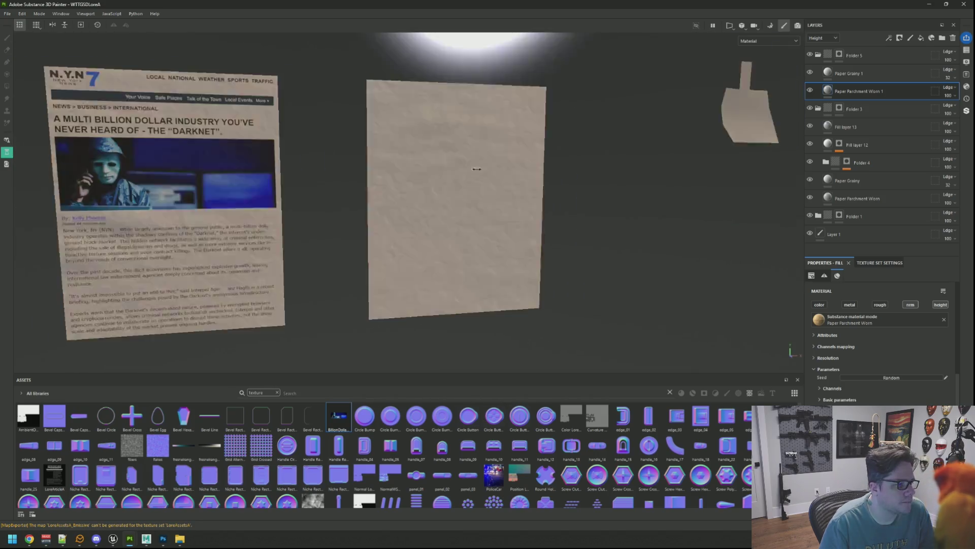
scroll(447, 163, down, 5)
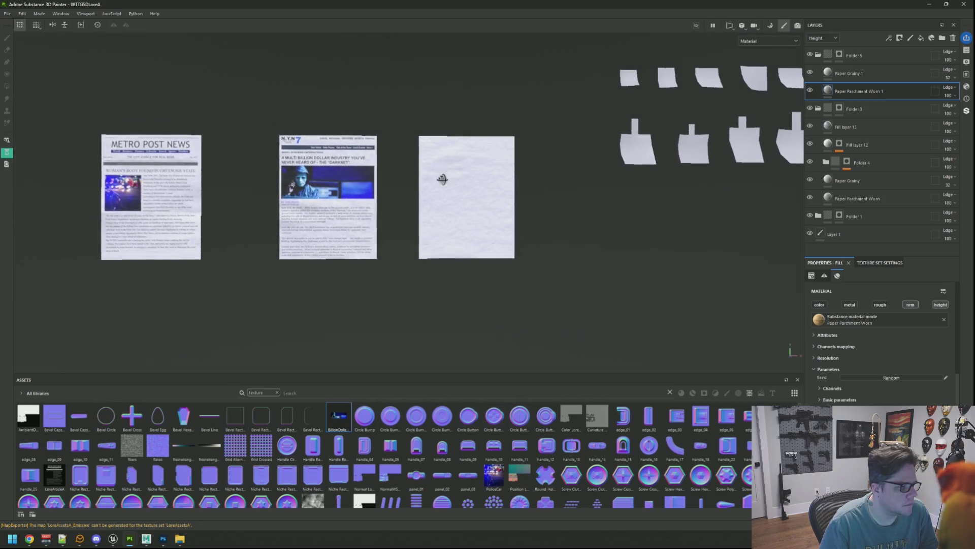
scroll(453, 196, up, 4)
scroll(453, 196, up, 1)
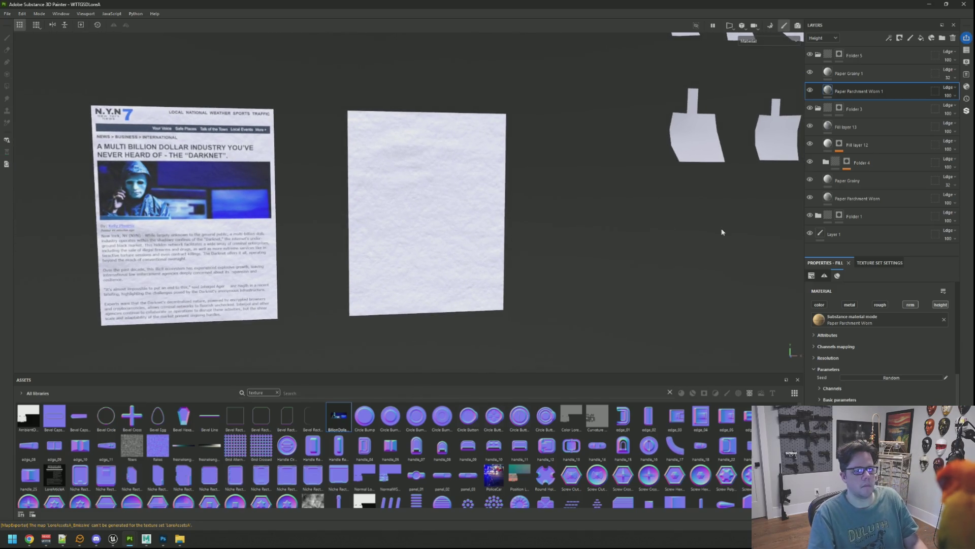
click(873, 75)
click(921, 38)
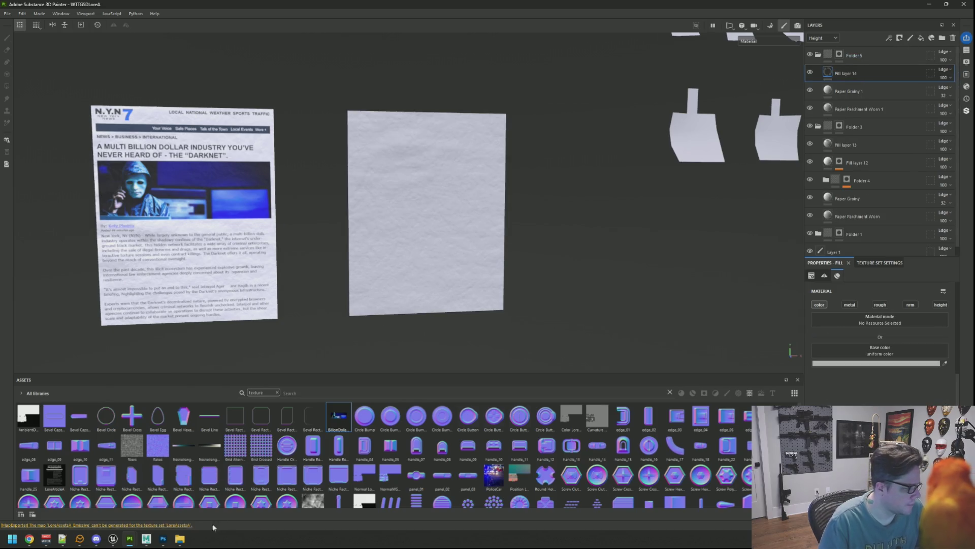
Step: Drag LoreAscii.png from the Desktop folder into Painter and import it as a texture
mouse_move(180, 538)
click(244, 492)
click(270, 133)
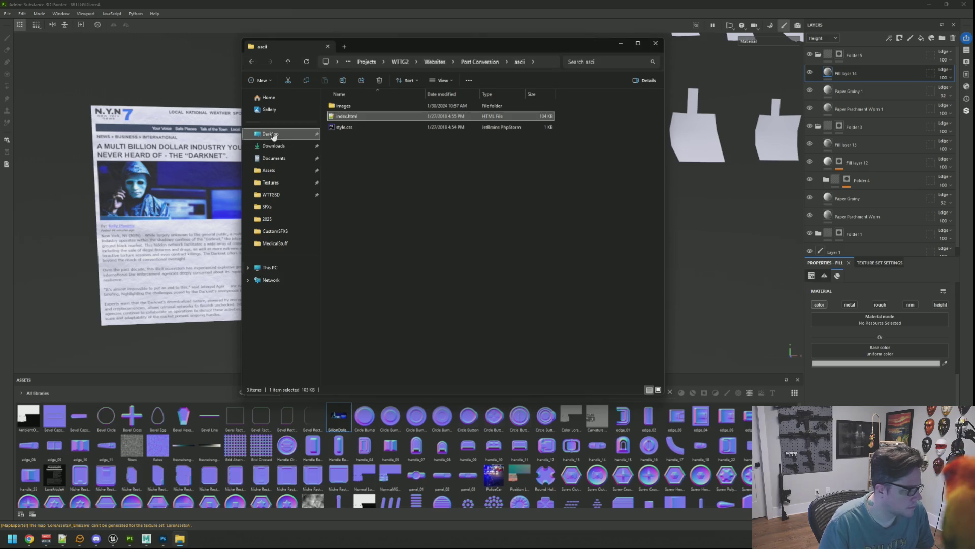
scroll(398, 232, down, 5)
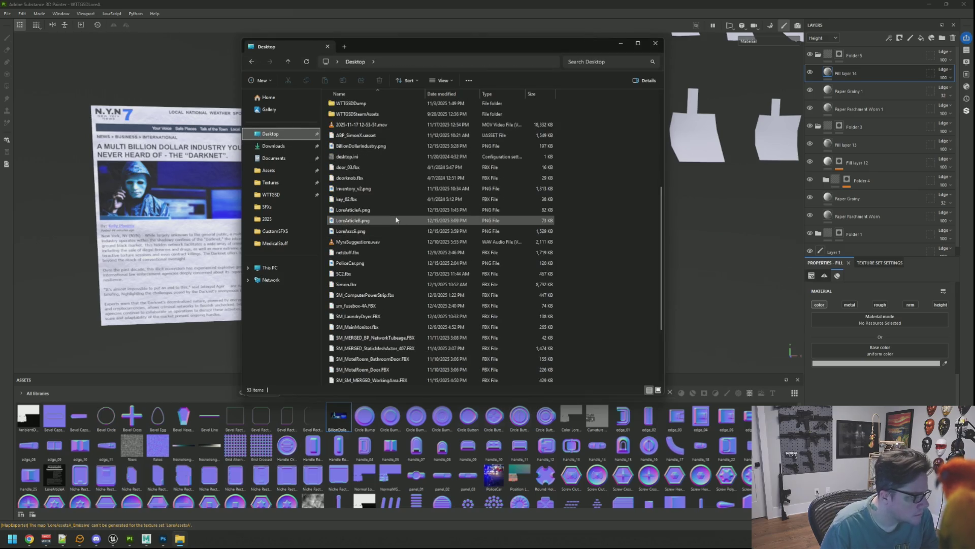
click(394, 231)
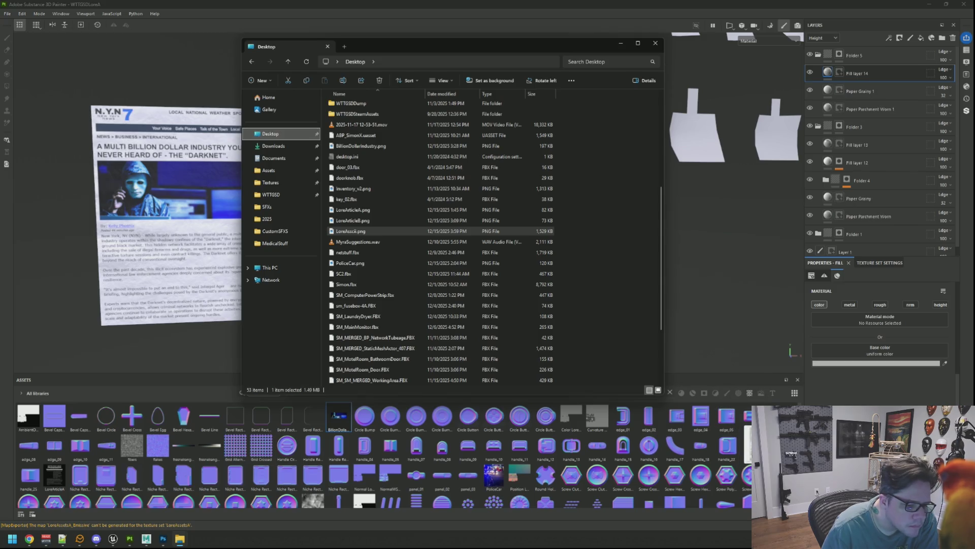
drag(394, 231, 396, 442)
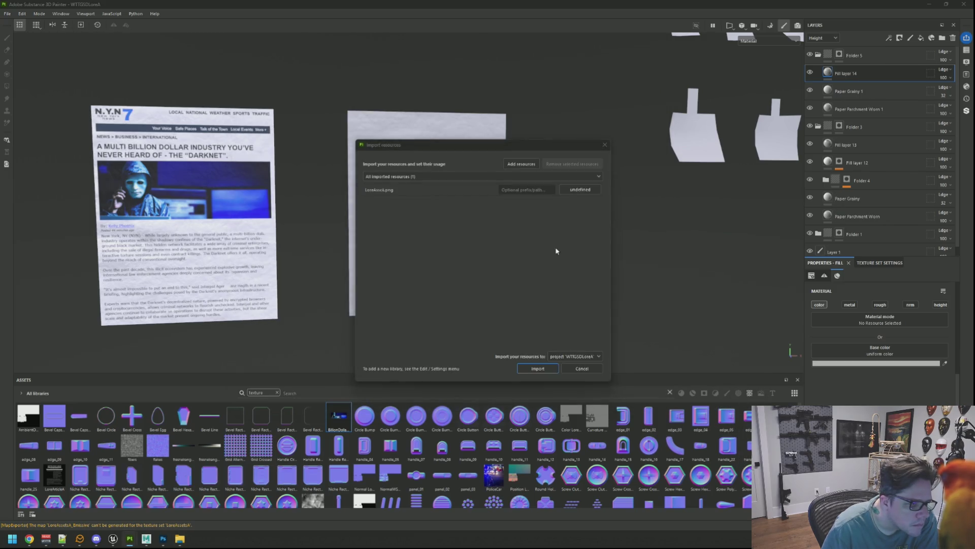
click(588, 189)
click(599, 220)
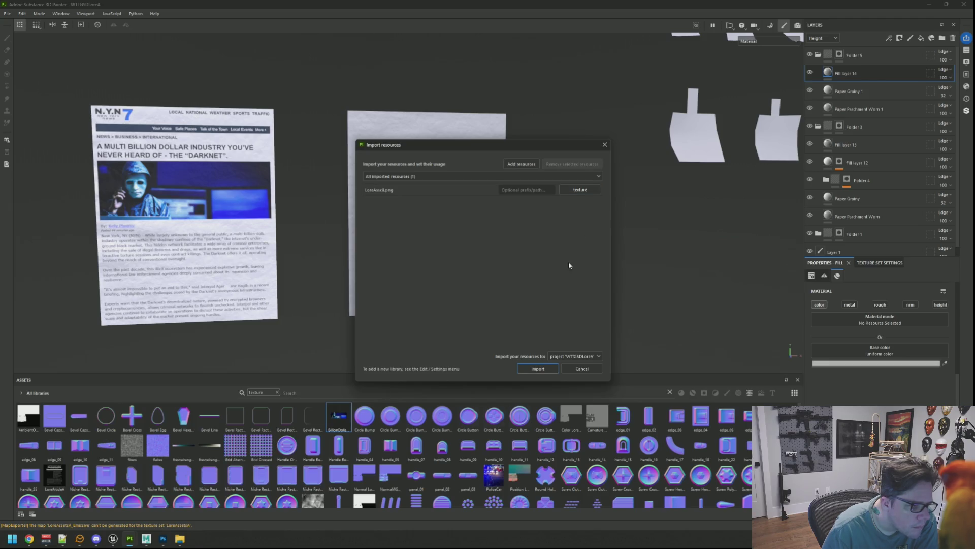
click(543, 370)
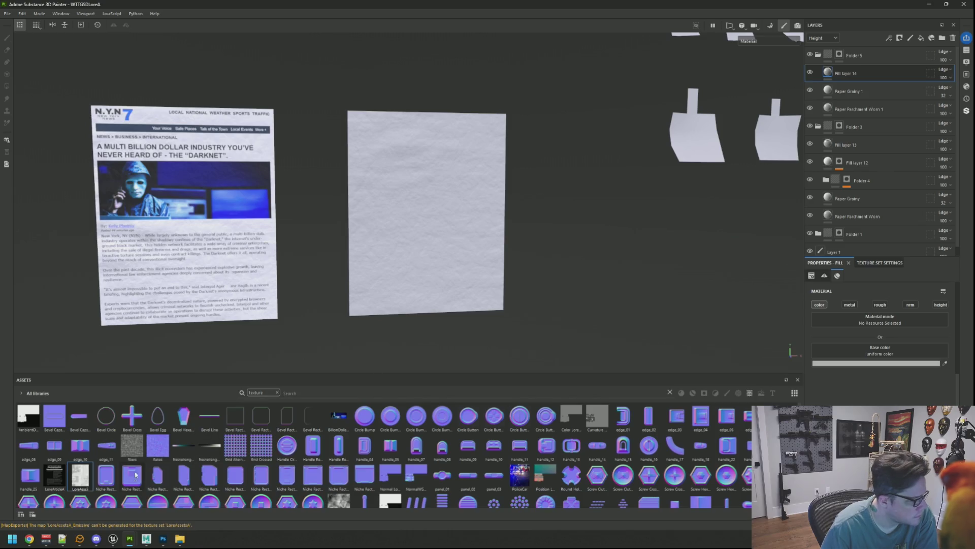
Step: Put the LoreAscii texture into Fill layer 14's base colour
mouse_move(80, 475)
mouse_down()
mouse_move(820, 384)
mouse_move(833, 353)
mouse_up()
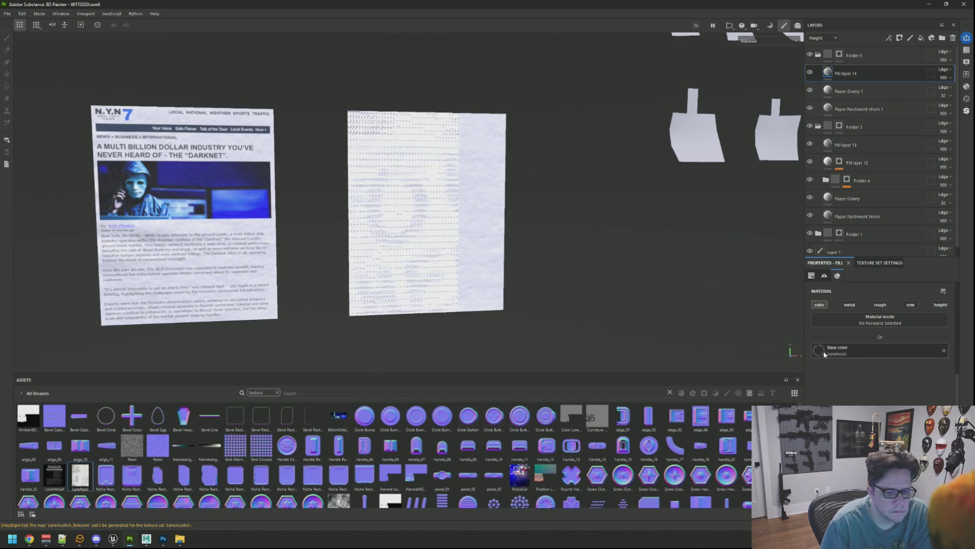
scroll(446, 218, down, 3)
scroll(446, 218, up, 3)
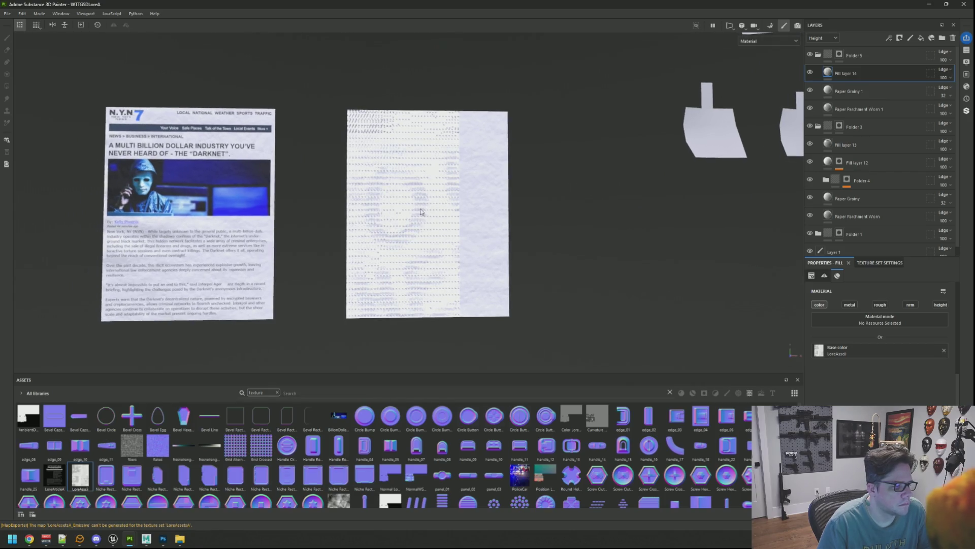
Step: Shrink the print texture in the 2D view and set UV Wrap to None
key(F1)
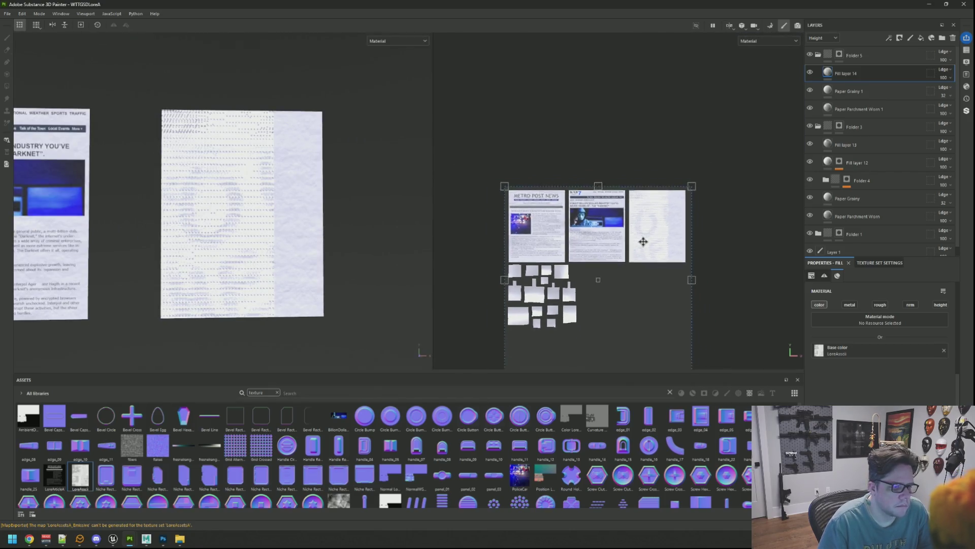
drag(664, 308, 578, 223)
scroll(856, 350, up, 5)
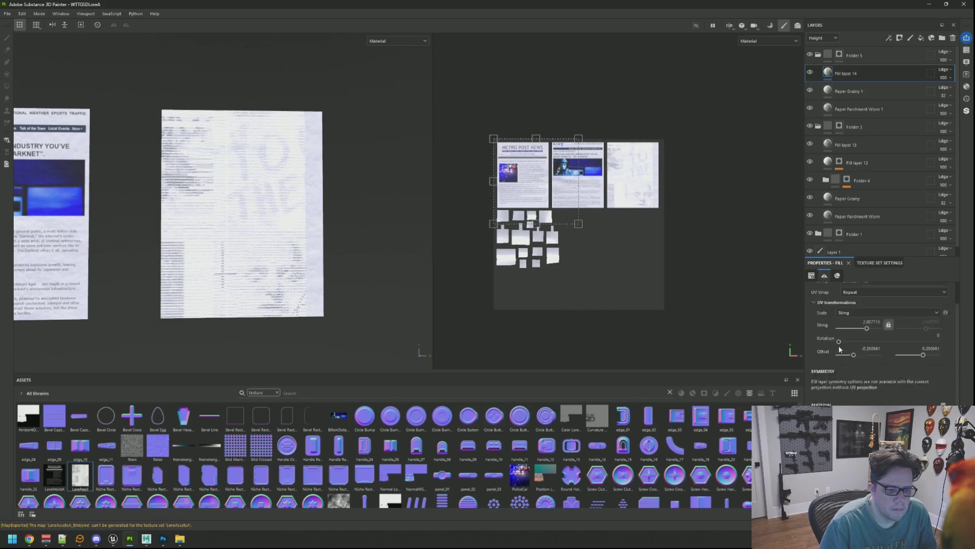
click(862, 329)
click(856, 342)
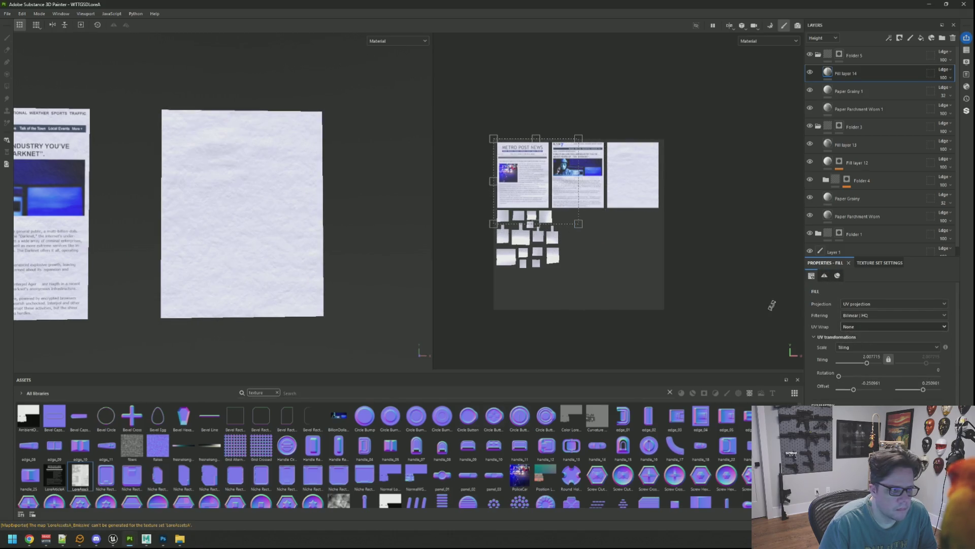
Step: Slide and shrink the print further on the third sheet, to scale 2.367
scroll(600, 172, up, 3)
mouse_move(600, 172)
mouse_down()
mouse_move(679, 170)
mouse_move(648, 153)
mouse_move(634, 159)
mouse_move(643, 181)
mouse_move(632, 155)
mouse_up()
scroll(679, 170, up, 3)
drag(772, 280, 705, 237)
drag(657, 211, 663, 211)
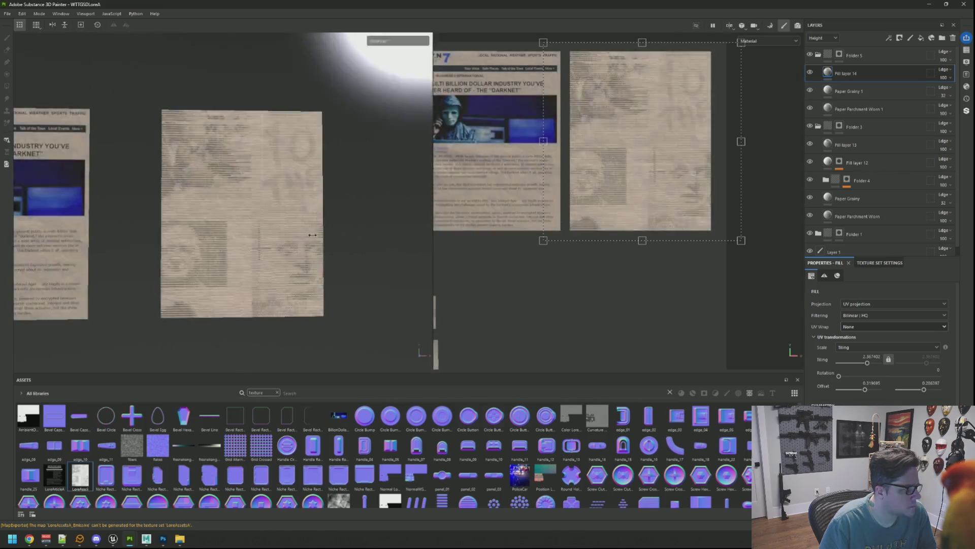
mouse_move(284, 229)
alt+mouse_down()
mouse_move(293, 218)
mouse_move(330, 217)
mouse_move(292, 216)
alt+mouse_up()
key(F2)
alt+drag(419, 228, 382, 214)
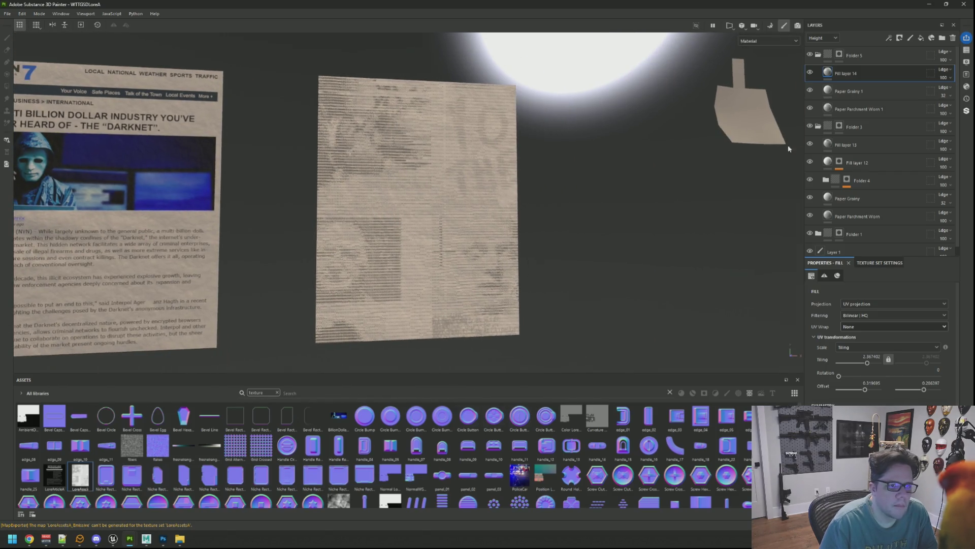
Step: Add a paint layer above Fill layer 14, try a small-brush test stroke, and undo it
click(911, 39)
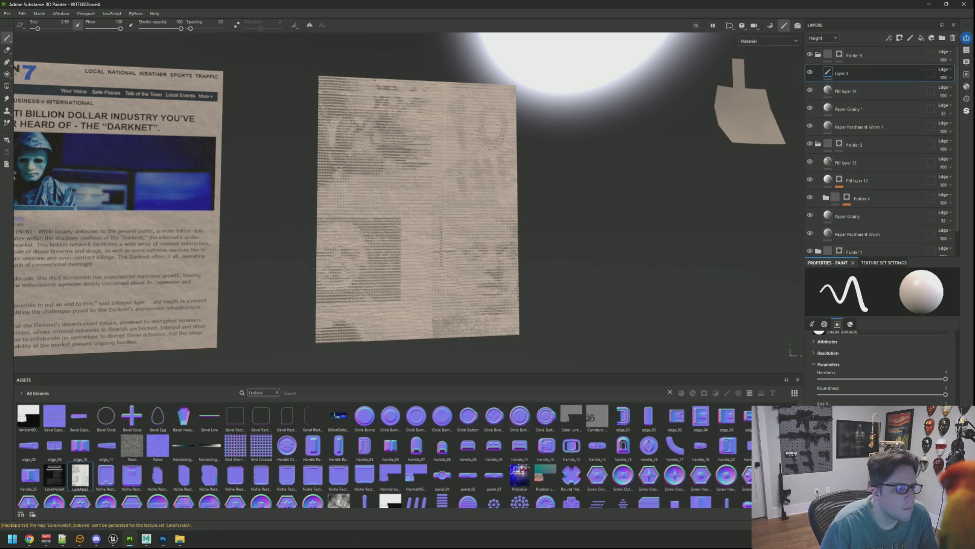
key(F1)
scroll(625, 203, up, 5)
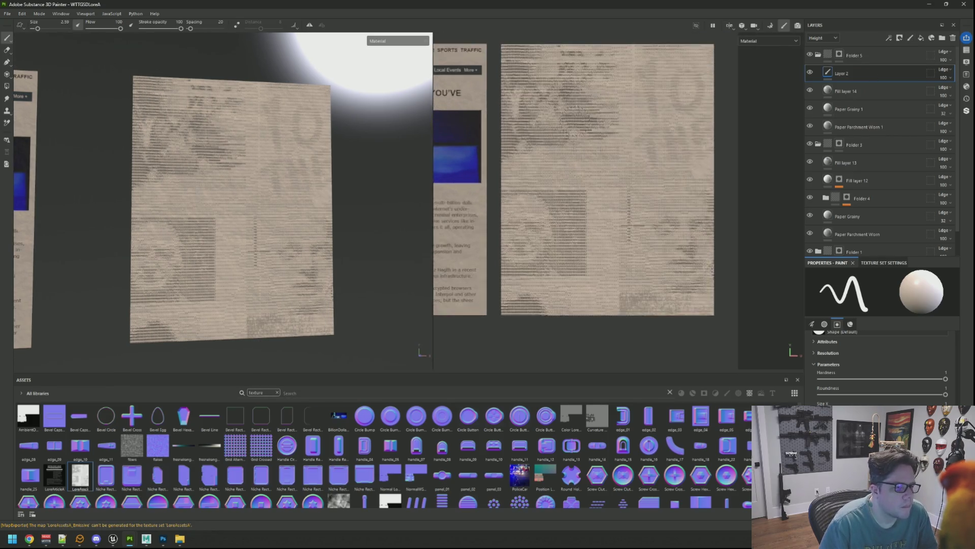
key([)
key([)
key([)
mouse_move(524, 134)
mouse_down()
mouse_move(537, 162)
mouse_move(585, 136)
mouse_up()
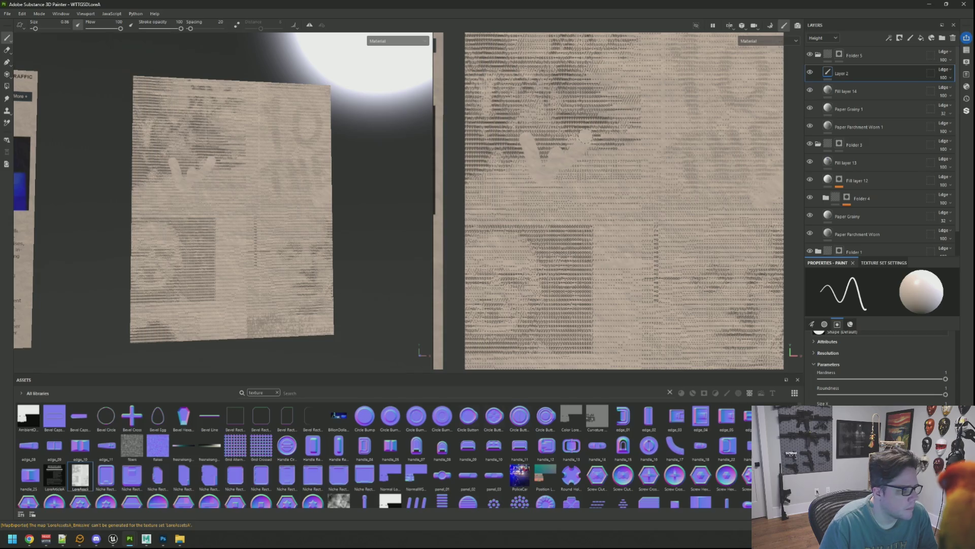
key(ctrl+z)
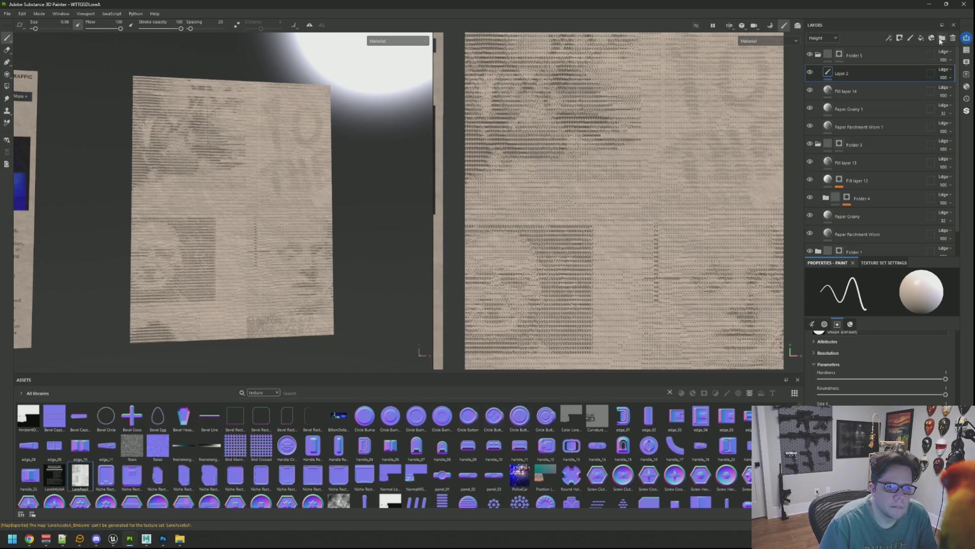
Step: Add a new fill layer above Layer 2 with a red base colour
click(921, 39)
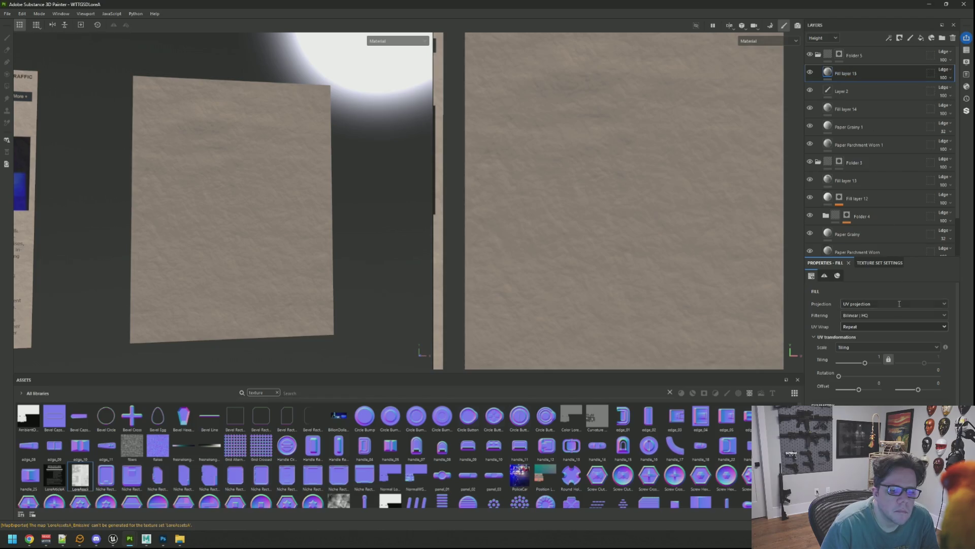
scroll(881, 336, down, 3)
click(820, 362)
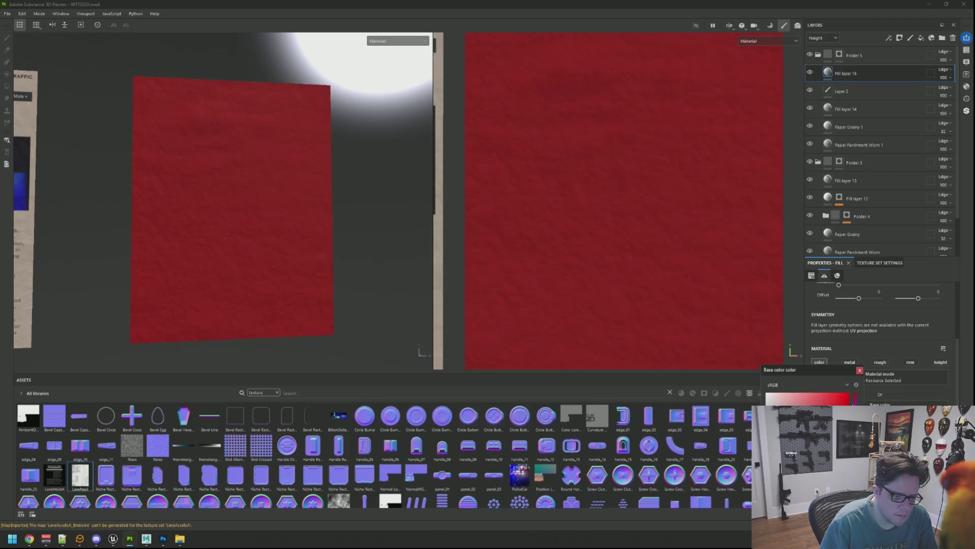
Step: Give the red fill a black mask with a paint effect, and shrink the brush
right_click(856, 76)
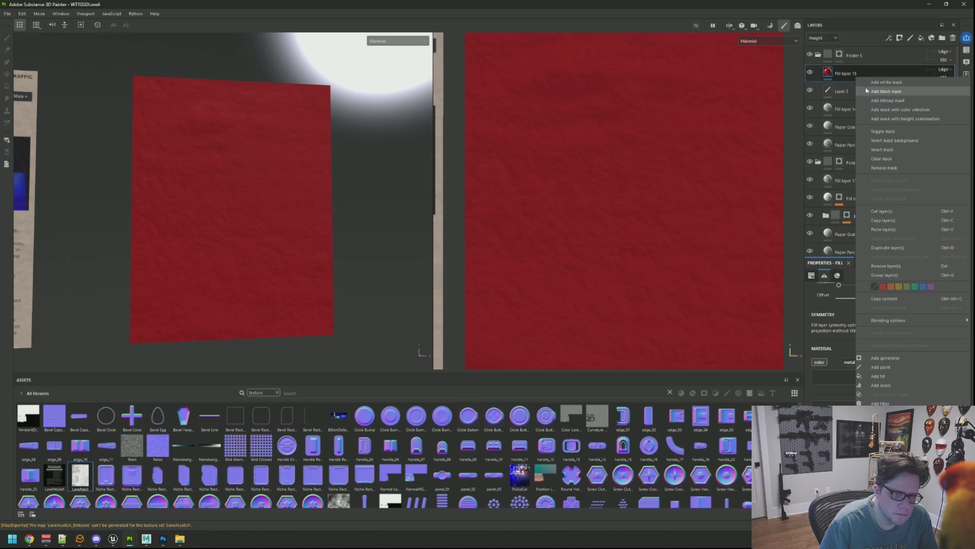
click(866, 82)
key(ctrl+z)
right_click(846, 76)
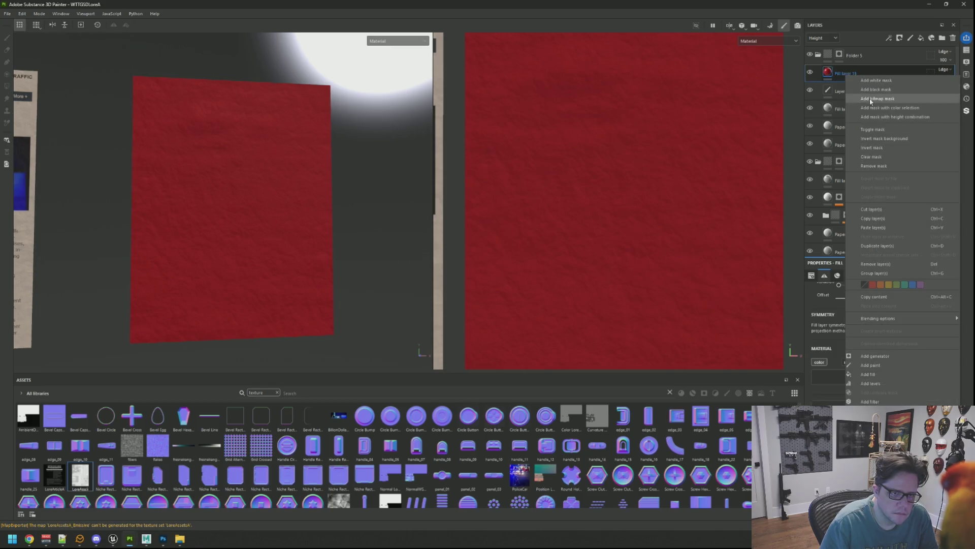
click(873, 91)
right_click(839, 71)
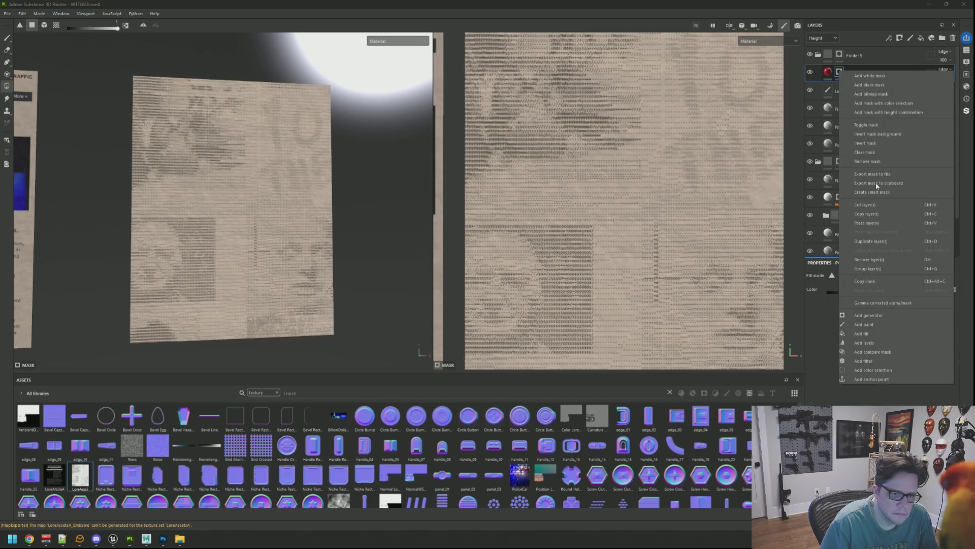
click(882, 325)
click(838, 88)
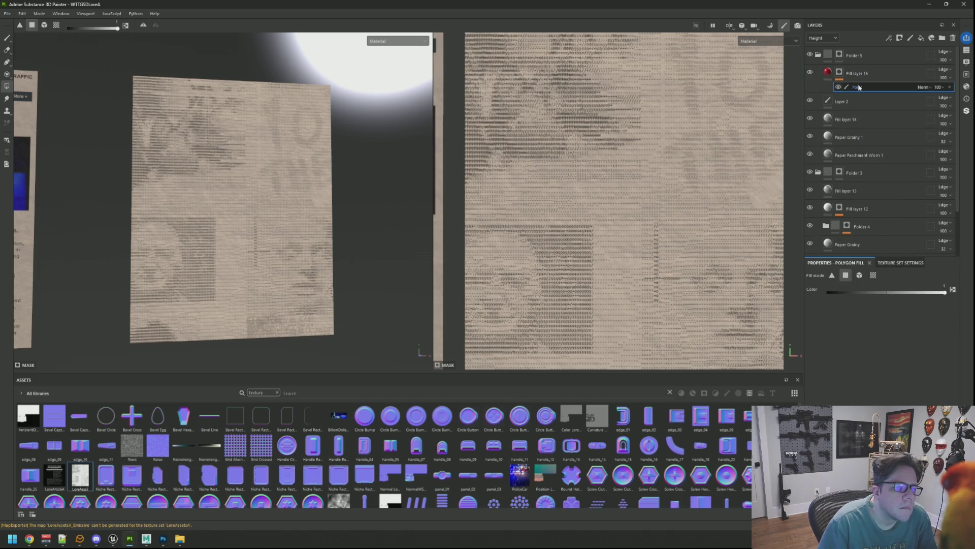
key([)
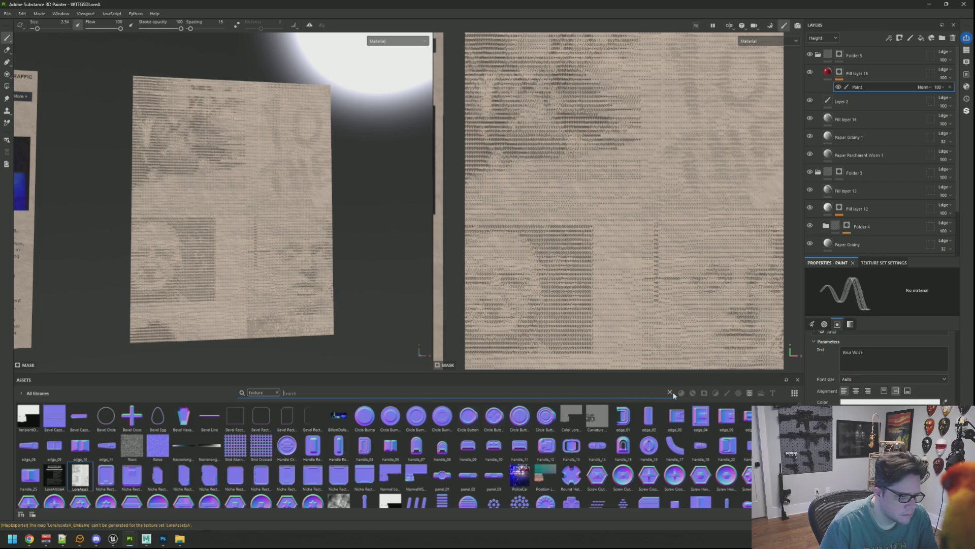
Step: Choose the Basic Hard brush and set its projection alignment to UV
click(277, 392)
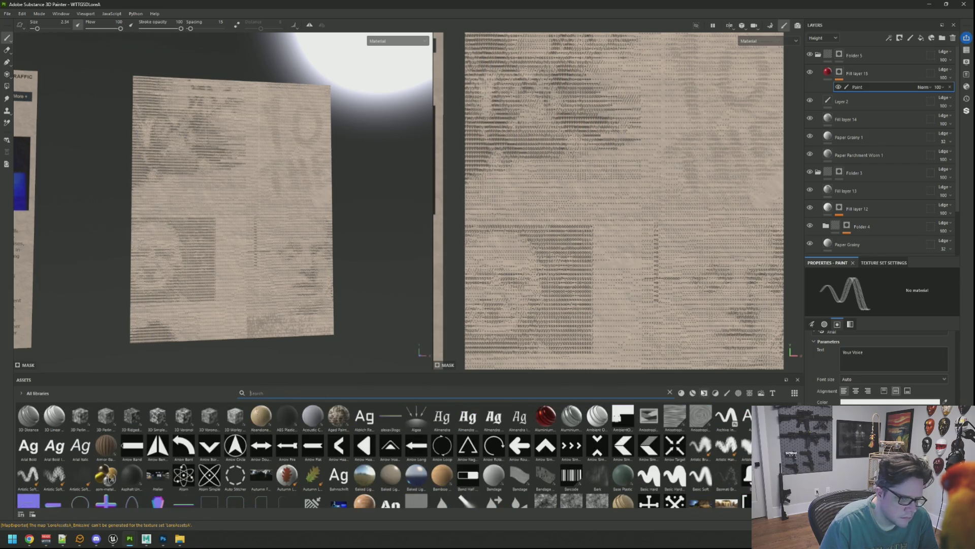
click(725, 394)
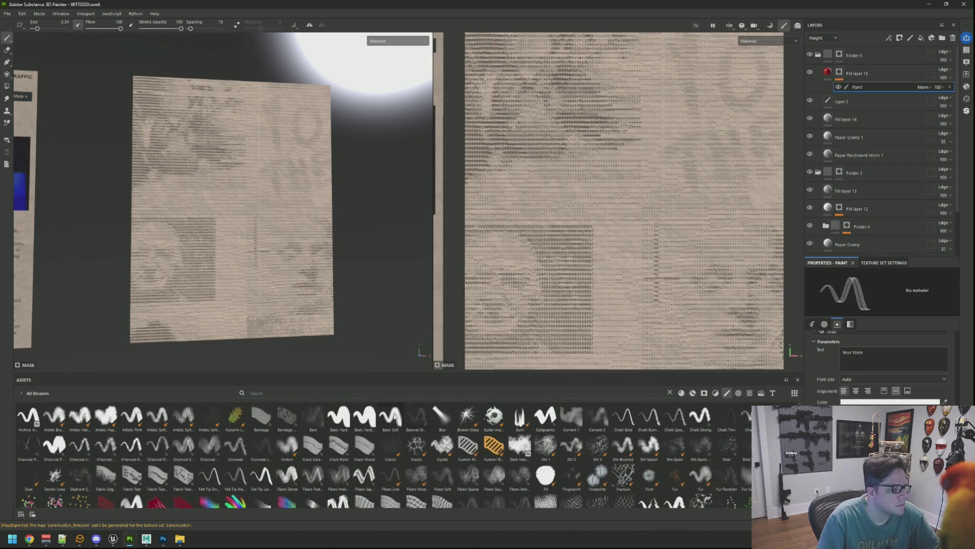
click(364, 417)
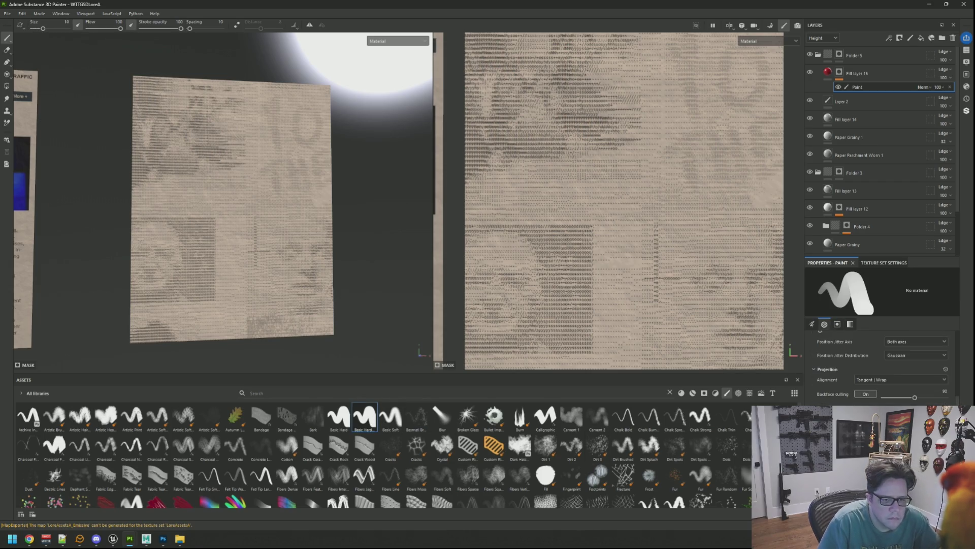
click(894, 380)
click(890, 401)
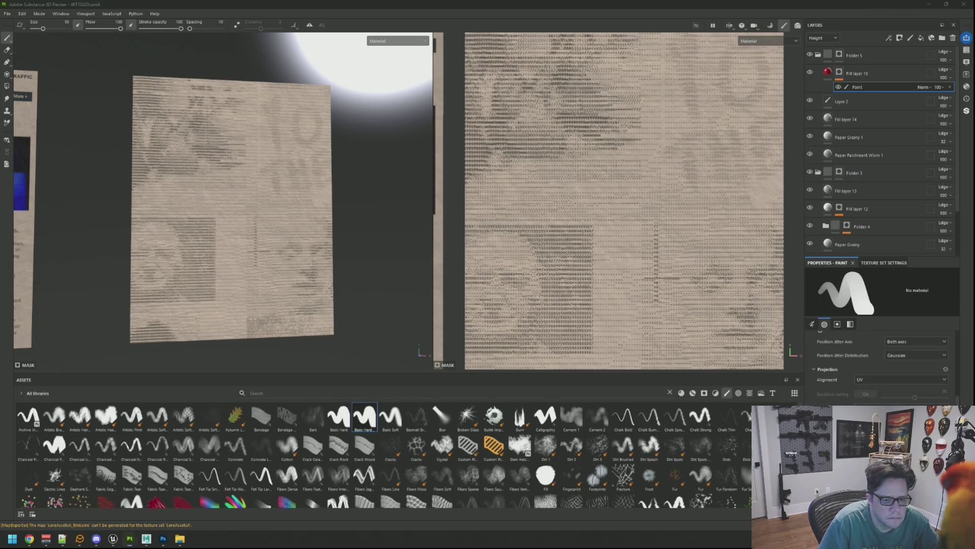
Step: Make the brush very fine and rotate the 2D view to tilt the paper
ctrl+right_drag(597, 198, 559, 198)
drag(546, 158, 610, 208)
key(ctrl+z)
middle_drag(609, 209, 599, 269)
key(bracketleft)
key(bracketleft)
key(bracketleft)
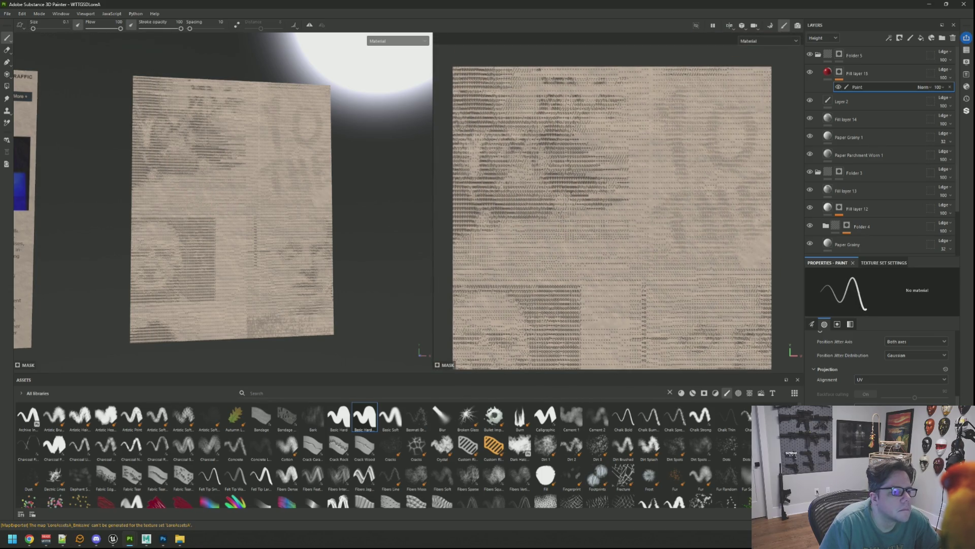
scroll(533, 225, up, 1)
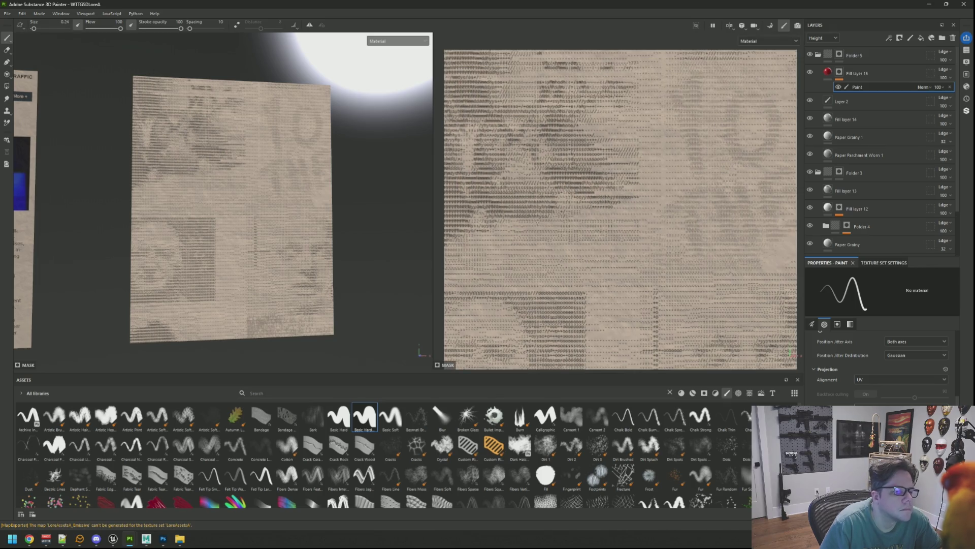
scroll(598, 207, up, 1)
alt+drag(599, 207, 565, 184)
alt+middle_drag(565, 184, 558, 197)
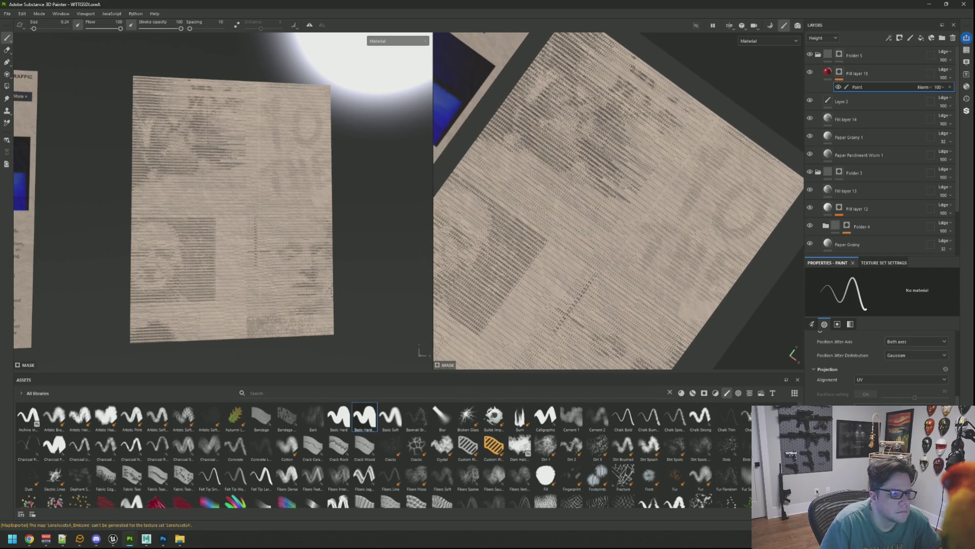
Step: Handwrite 'What Does It All Mean!?' in red across the third paper sheet
mouse_move(500, 184)
mouse_down()
mouse_move(505, 205)
mouse_move(514, 183)
mouse_move(519, 205)
mouse_move(531, 182)
mouse_move(538, 209)
mouse_move(545, 195)
mouse_move(569, 195)
mouse_up()
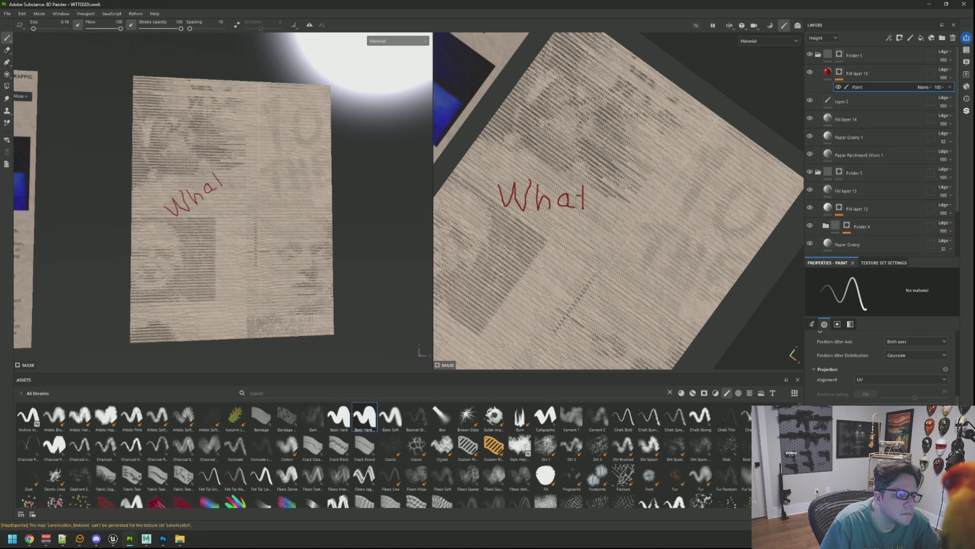
mouse_move(612, 186)
mouse_down()
mouse_move(613, 209)
mouse_move(623, 189)
mouse_up()
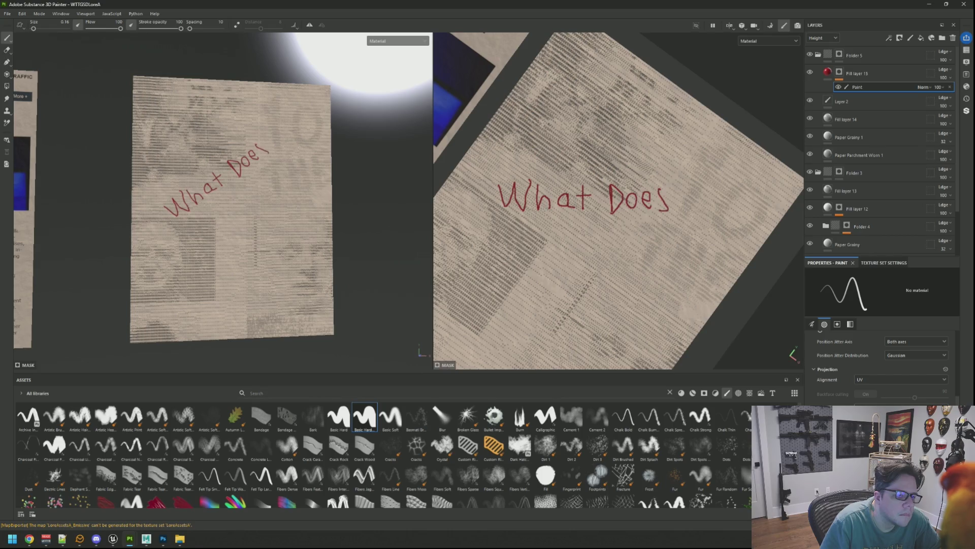
drag(523, 220, 532, 220)
drag(527, 221, 527, 234)
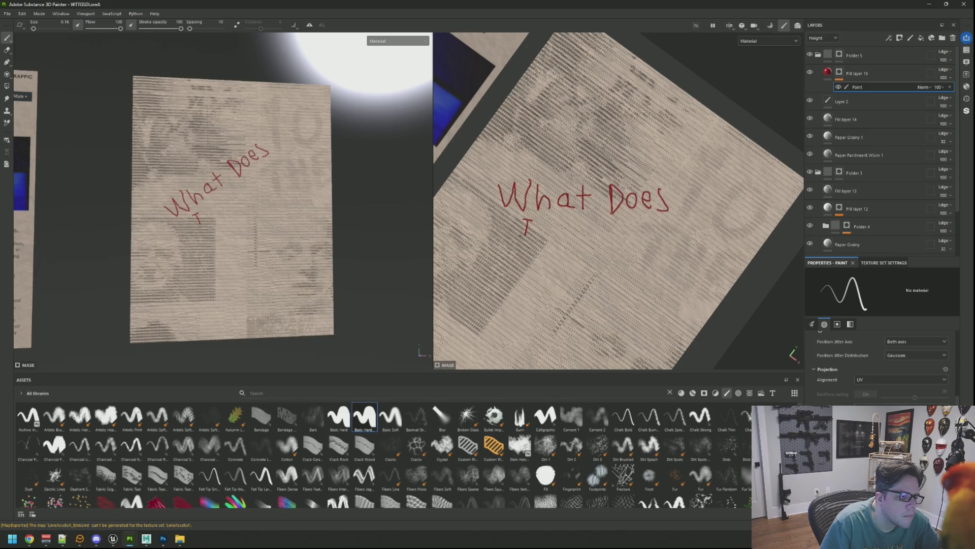
mouse_move(541, 221)
mouse_down()
mouse_move(541, 236)
mouse_move(548, 229)
mouse_up()
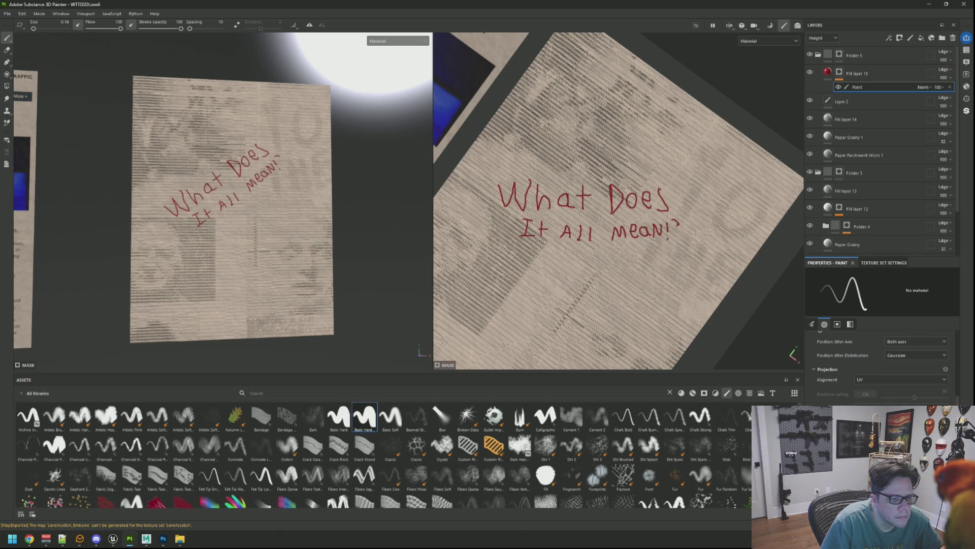
mouse_move(253, 224)
alt+mouse_down()
mouse_move(291, 203)
mouse_move(256, 163)
alt+mouse_up()
click(843, 73)
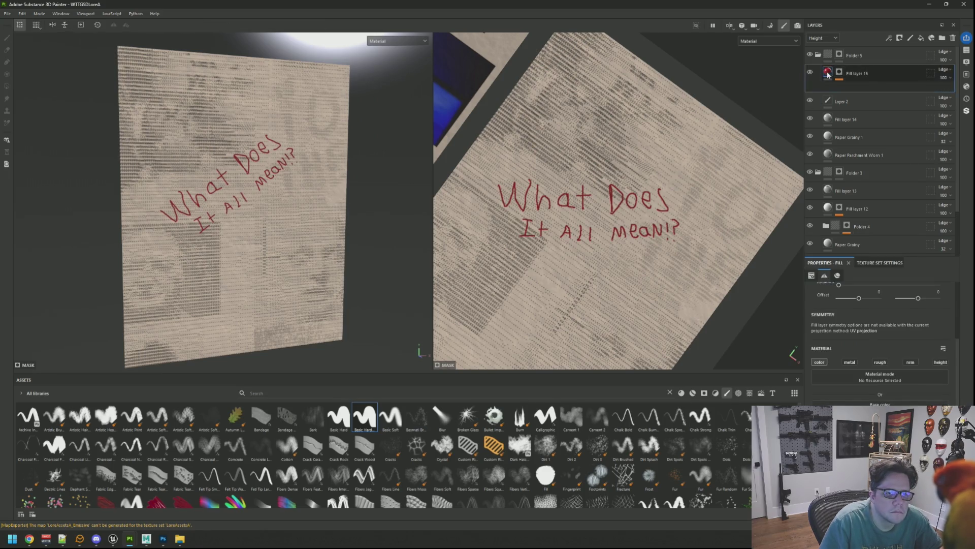
Step: Change the handwriting colour to blue and frame the page in both views
click(879, 409)
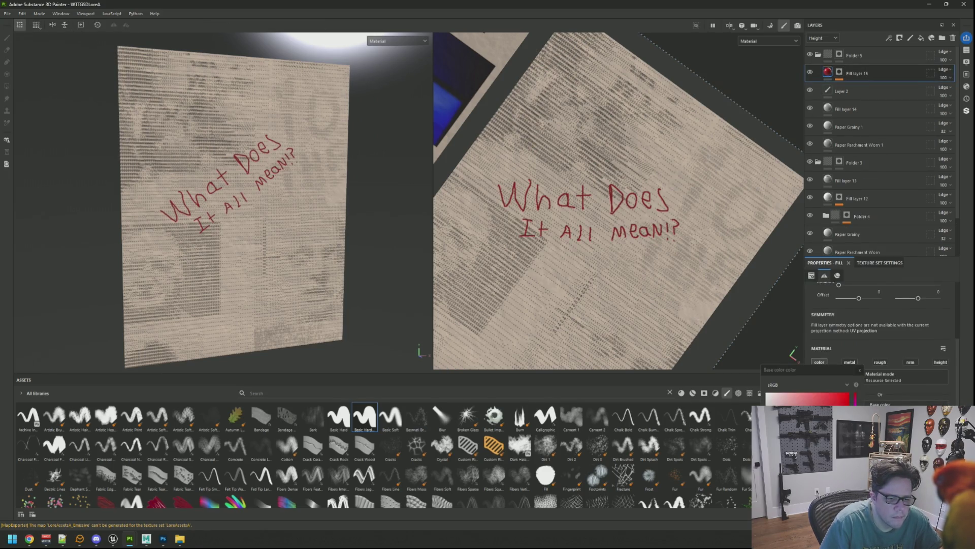
click(855, 447)
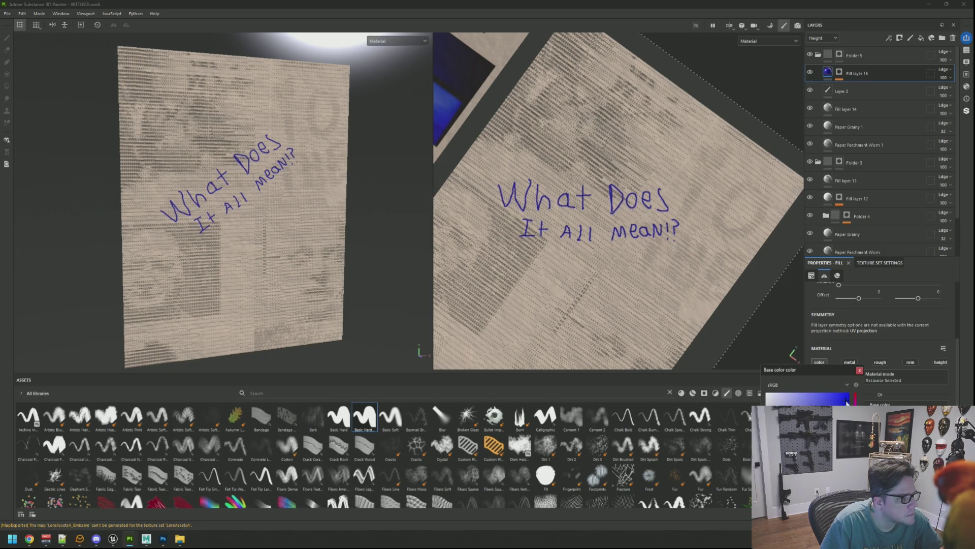
click(859, 370)
scroll(288, 222, down, 2)
alt+drag(287, 222, 263, 208)
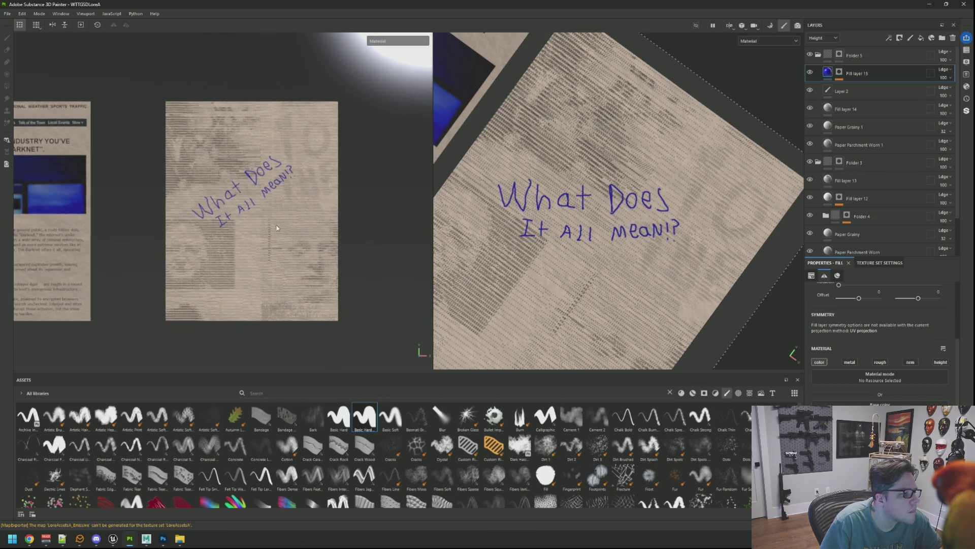
middle_drag(277, 229, 290, 192)
alt+drag(537, 247, 516, 246)
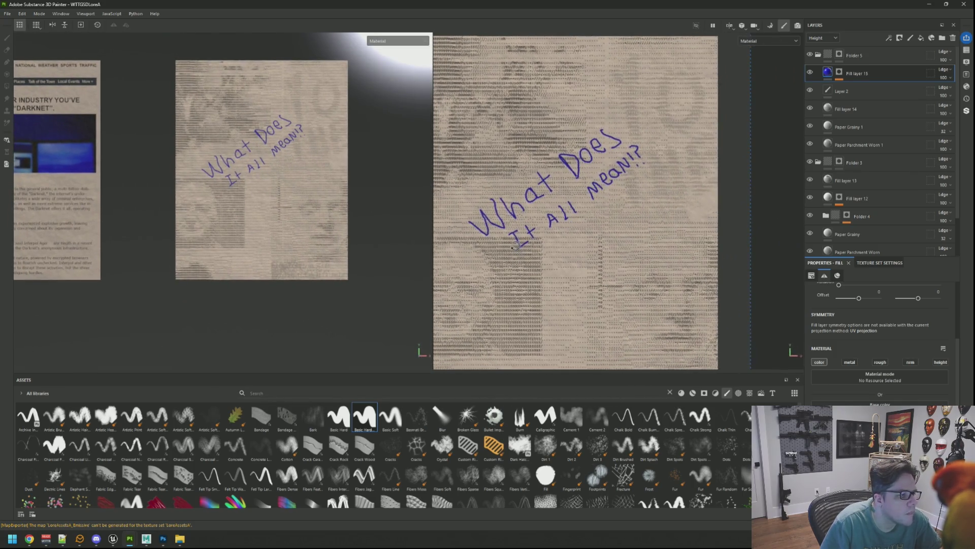
mouse_move(550, 265)
middle_down()
mouse_move(581, 192)
mouse_move(578, 218)
middle_up()
scroll(333, 204, down, 3)
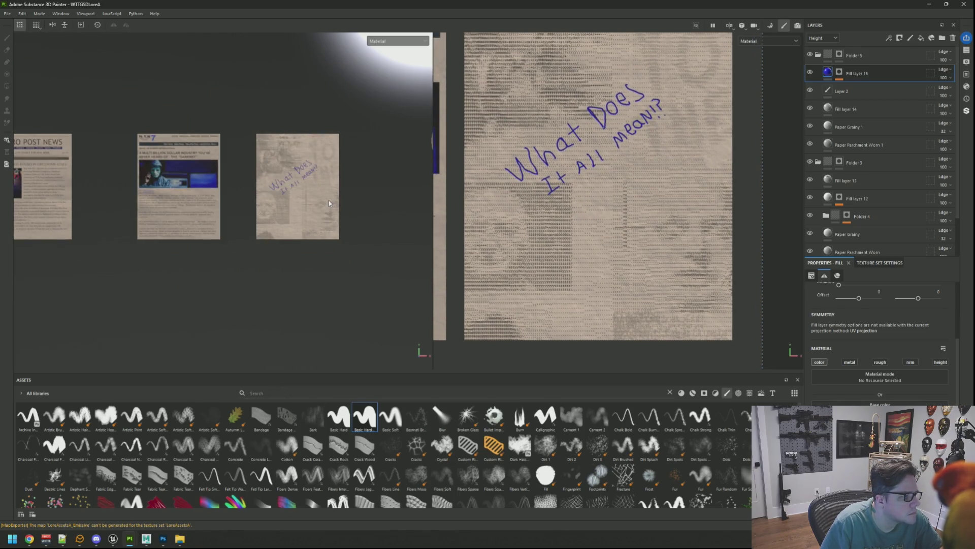
scroll(328, 200, up, 5)
middle_drag(559, 227, 601, 221)
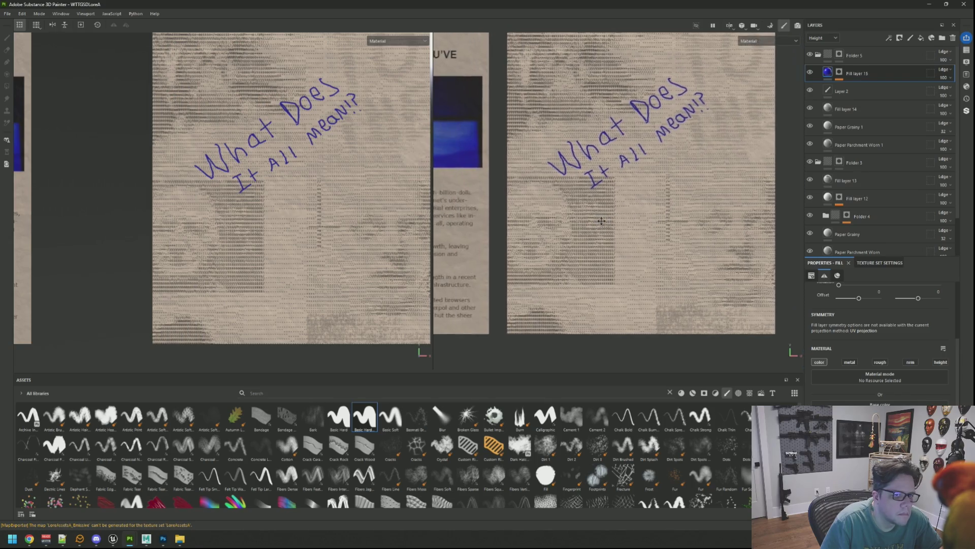
Step: Add a paint effect to Fill layer 15's mask and draw an arrow plus 'Who is that?'
right_click(840, 71)
click(862, 89)
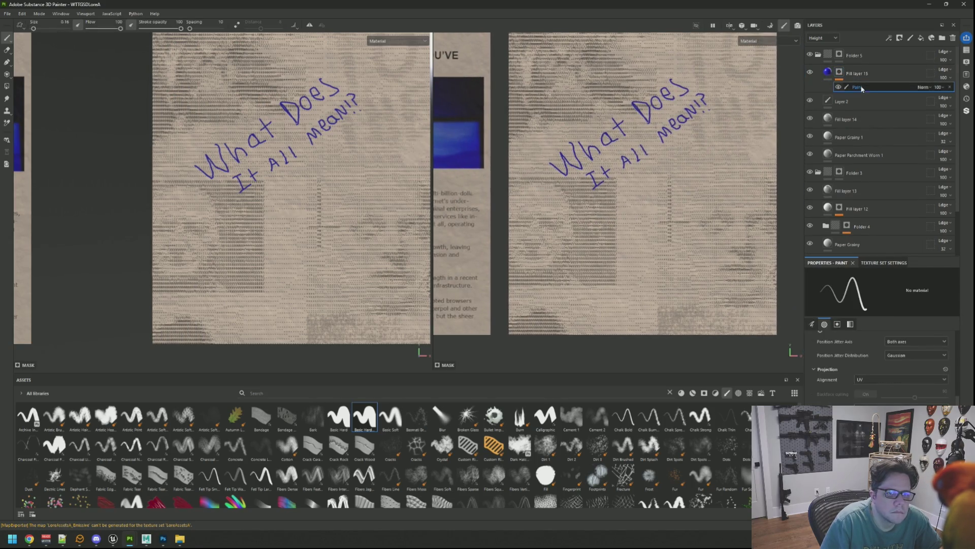
scroll(653, 256, up, 3)
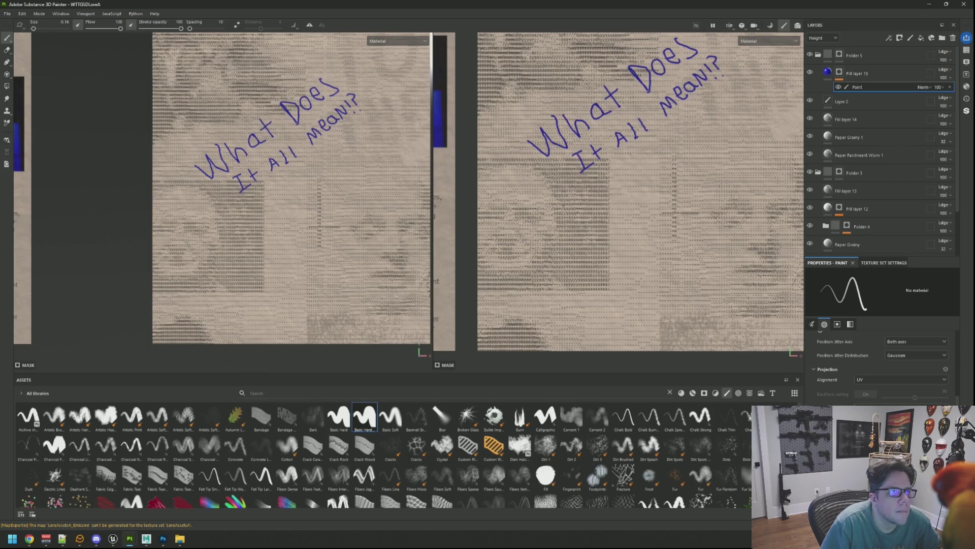
drag(561, 219, 625, 227)
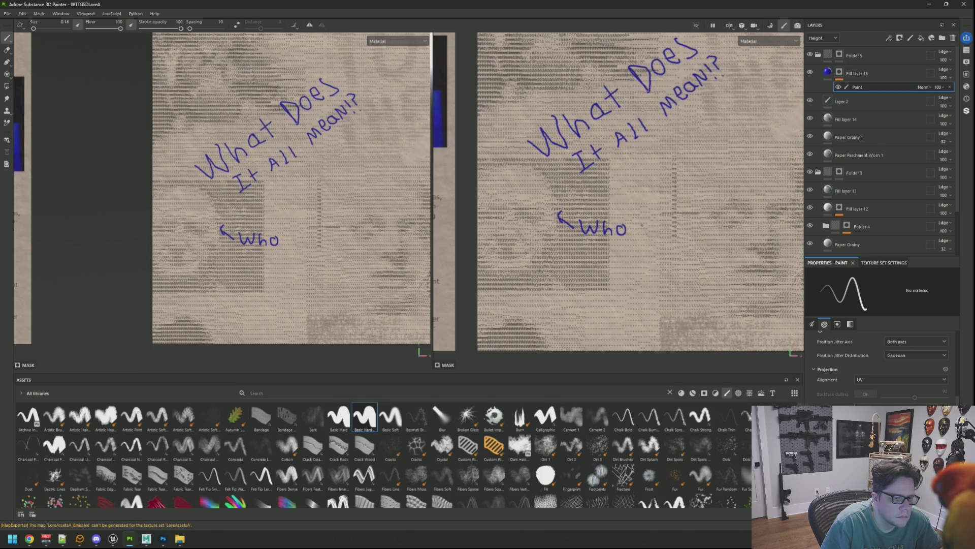
mouse_move(648, 226)
mouse_down()
mouse_move(583, 262)
mouse_move(632, 265)
mouse_up()
click(639, 271)
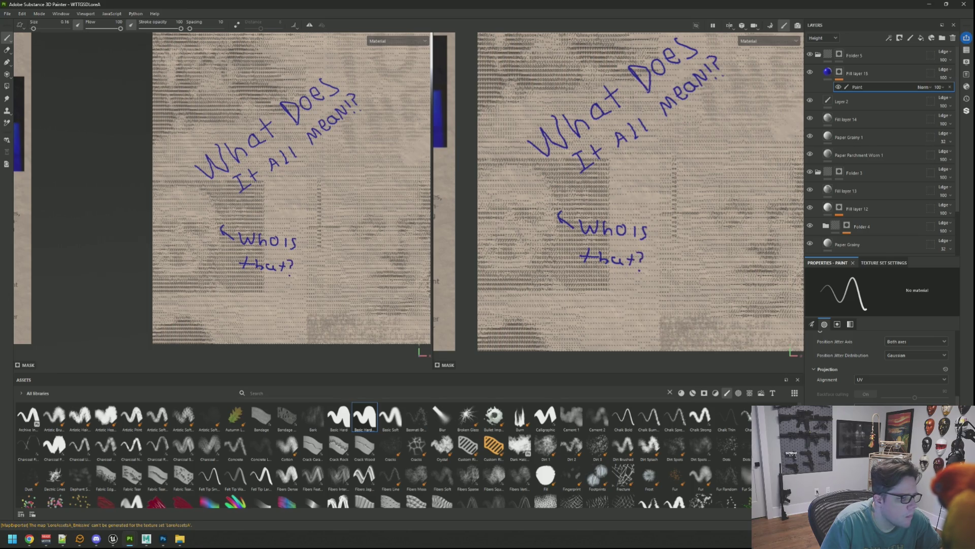
scroll(365, 213, down, 3)
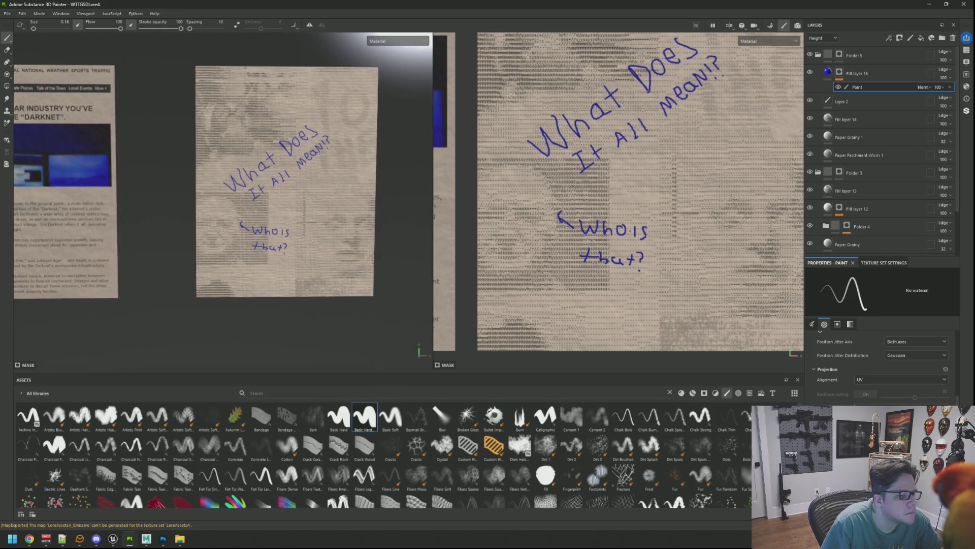
scroll(313, 193, up, 2)
Step: Reframe the annotated page in the 2D and 3D views
mouse_move(313, 193)
alt+mouse_down()
mouse_move(304, 199)
mouse_move(331, 210)
alt+mouse_up()
alt+drag(318, 195, 323, 152)
scroll(554, 188, down, 2)
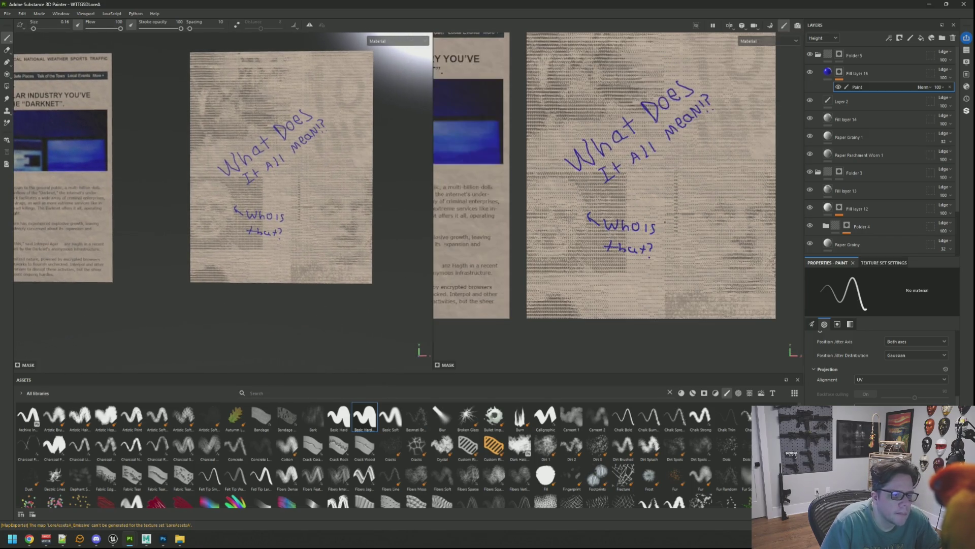
scroll(572, 225, down, 1)
middle_drag(572, 224, 635, 237)
mouse_move(601, 205)
middle_down()
mouse_move(605, 238)
mouse_move(605, 189)
middle_up()
middle_drag(611, 222, 606, 208)
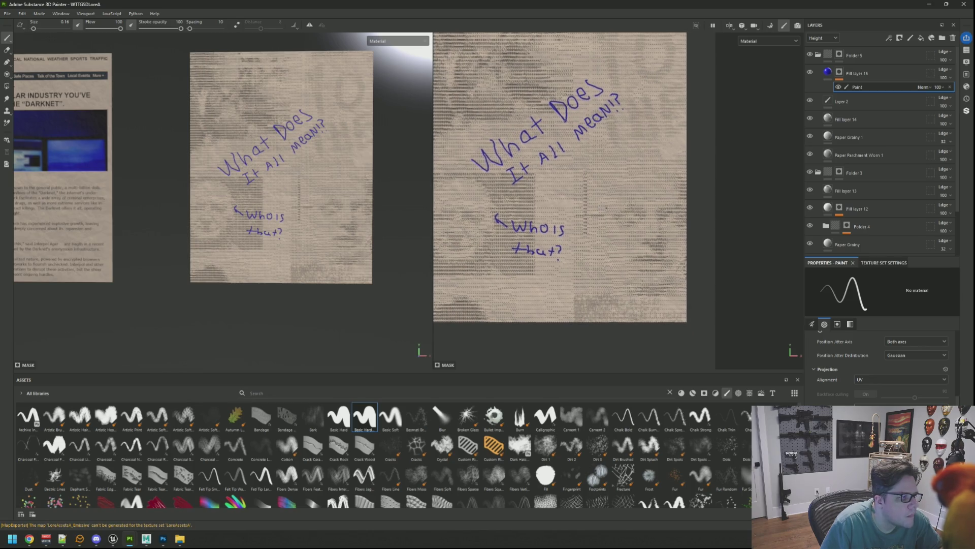
alt+drag(328, 146, 319, 161)
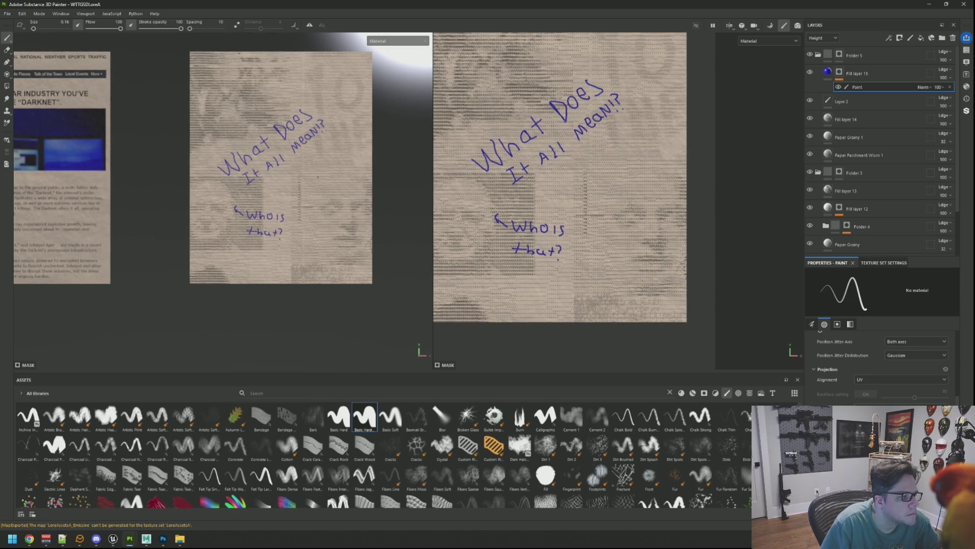
scroll(678, 204, up, 2)
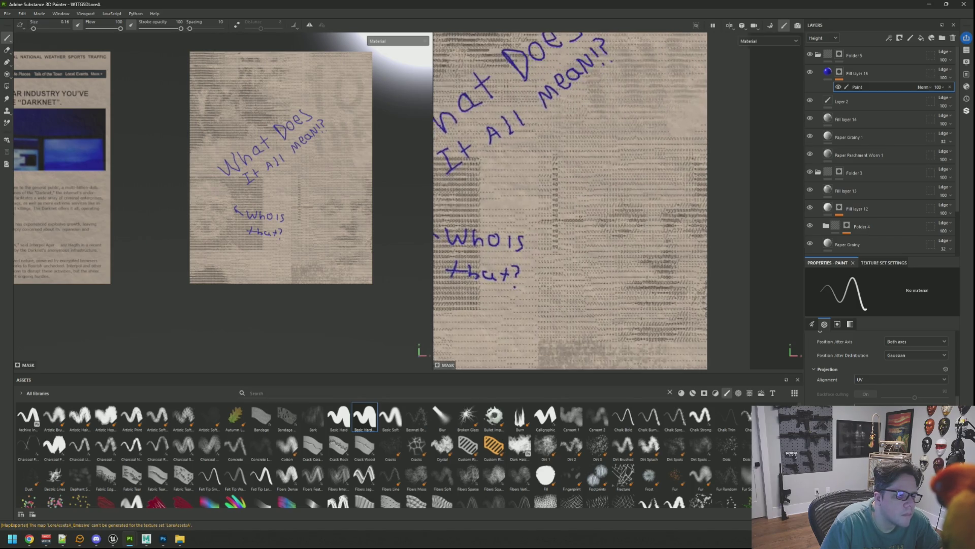
scroll(742, 228, up, 1)
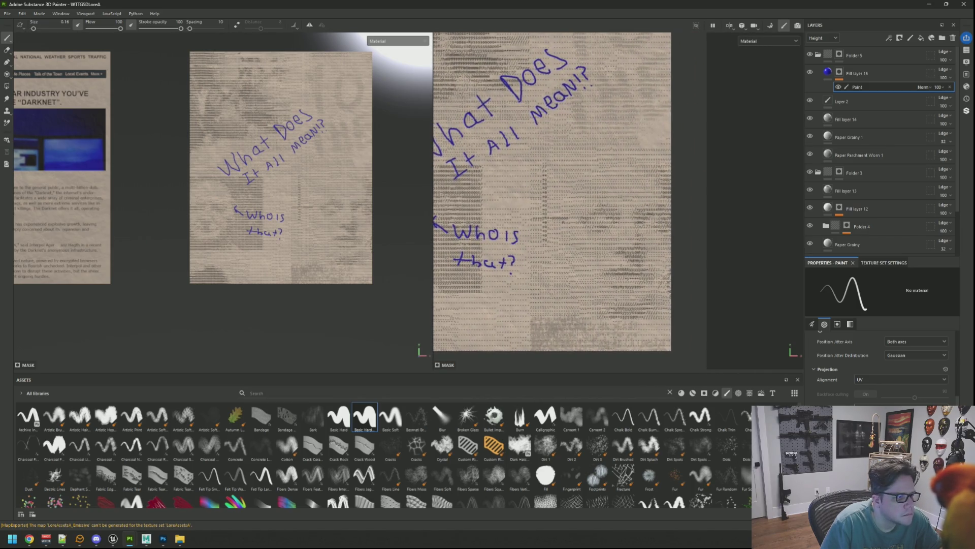
scroll(584, 228, up, 1)
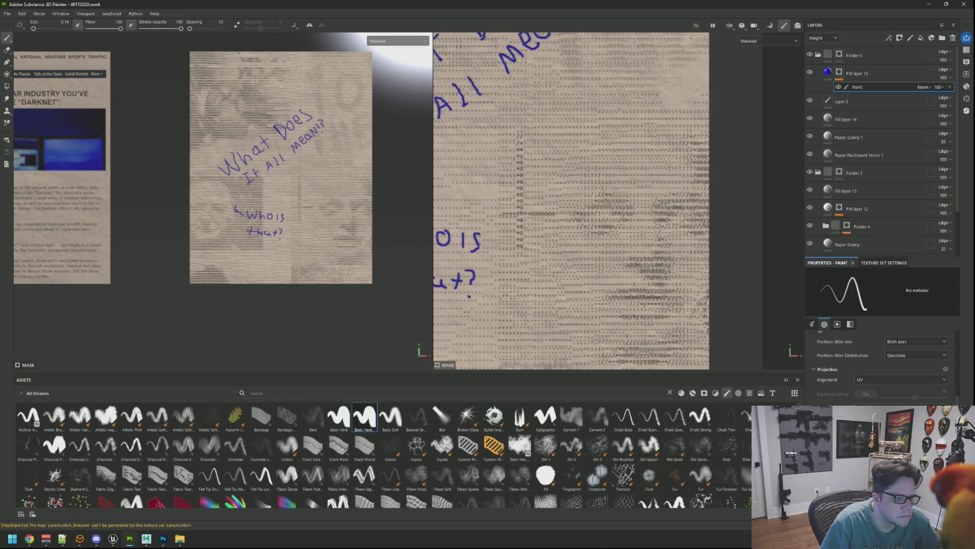
scroll(281, 168, down, 1)
middle_drag(281, 168, 238, 166)
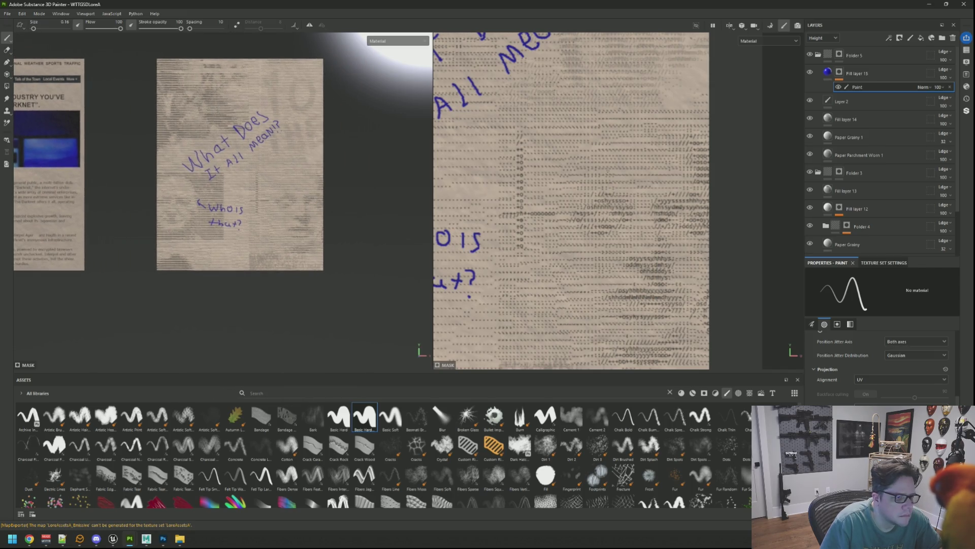
Step: Undo the first circle stroke around the face and reposition the page in the 2D view
scroll(572, 200, down, 3)
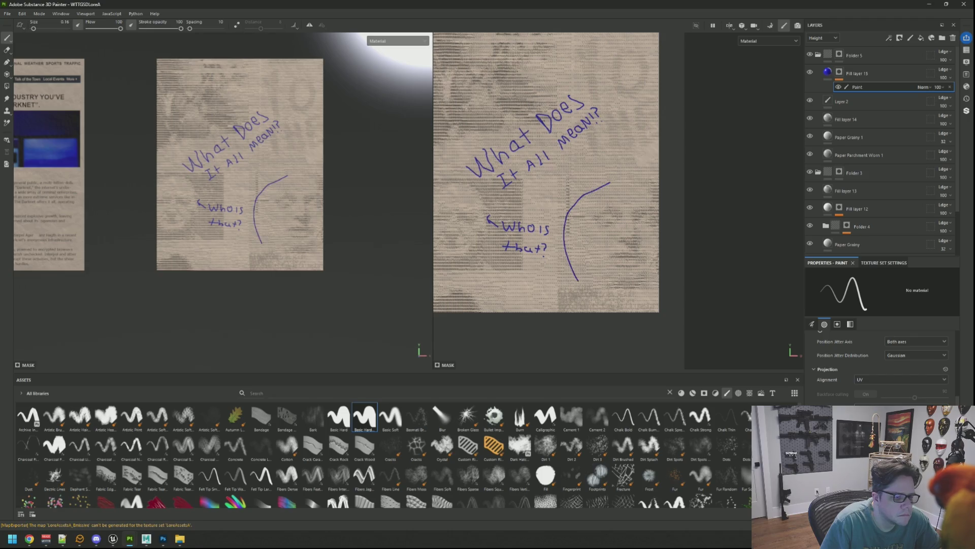
key(ctrl+z)
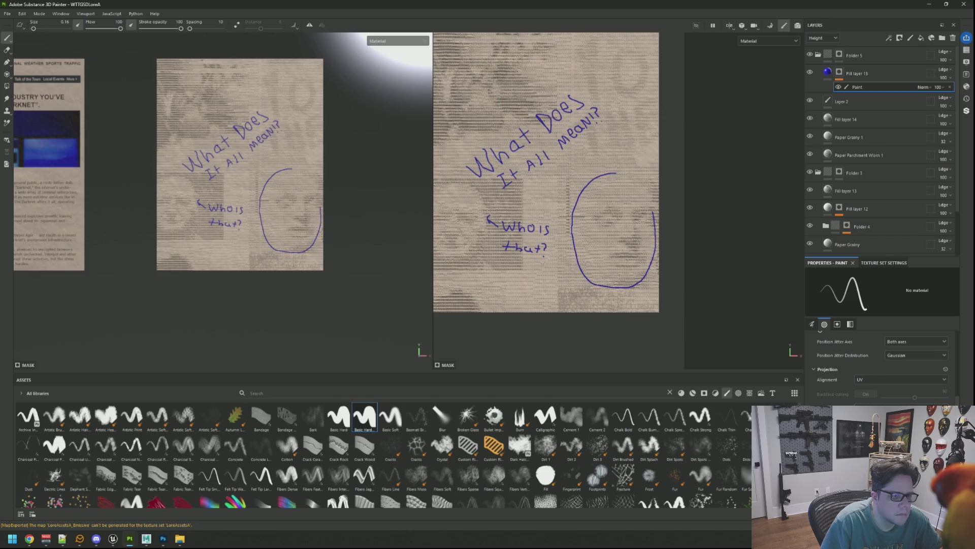
middle_drag(546, 172, 533, 199)
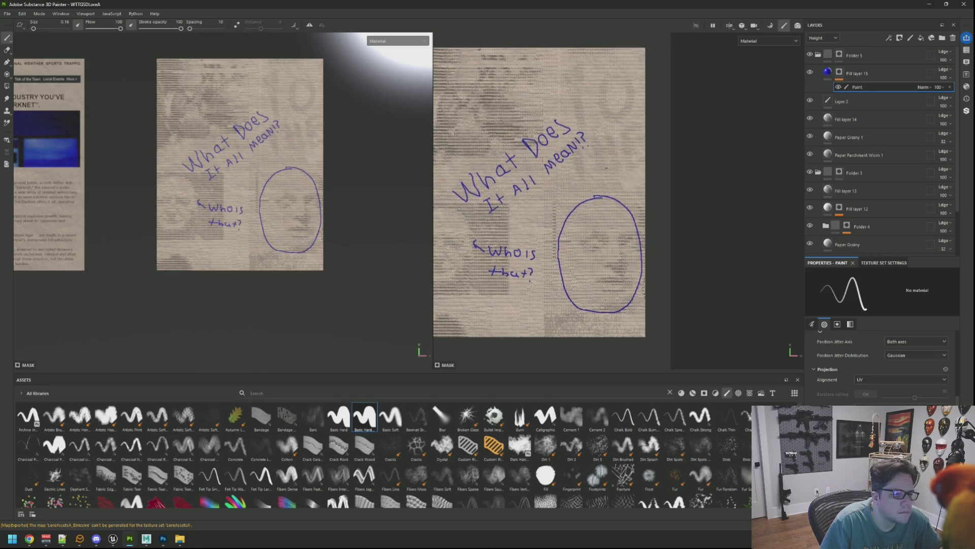
scroll(625, 135, up, 3)
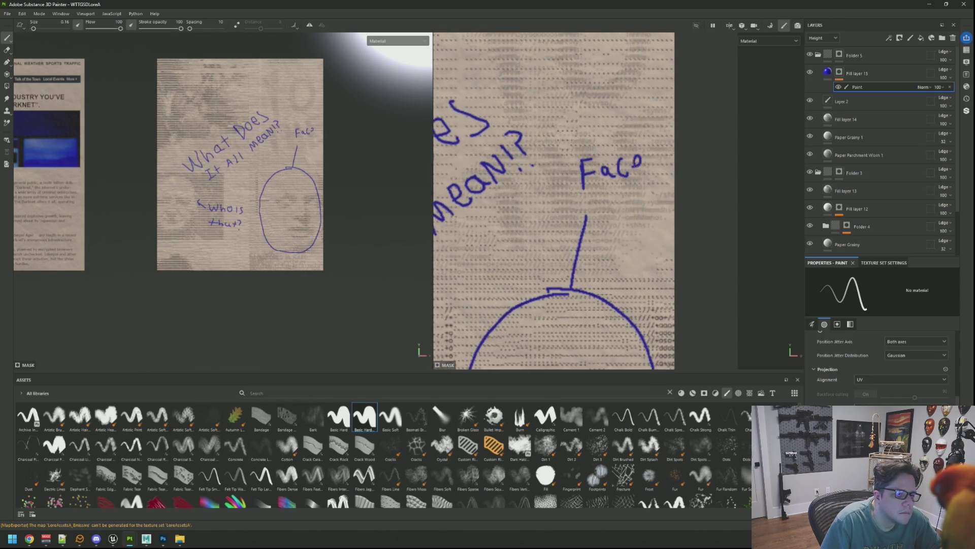
Step: Orbit and zoom the 2D and 3D views to review the page and title note
mouse_move(274, 140)
alt+mouse_down()
mouse_move(259, 145)
mouse_move(300, 152)
alt+mouse_up()
scroll(554, 193, down, 3)
mouse_move(552, 186)
middle_down()
mouse_move(611, 240)
mouse_move(586, 207)
middle_up()
scroll(587, 207, down, 2)
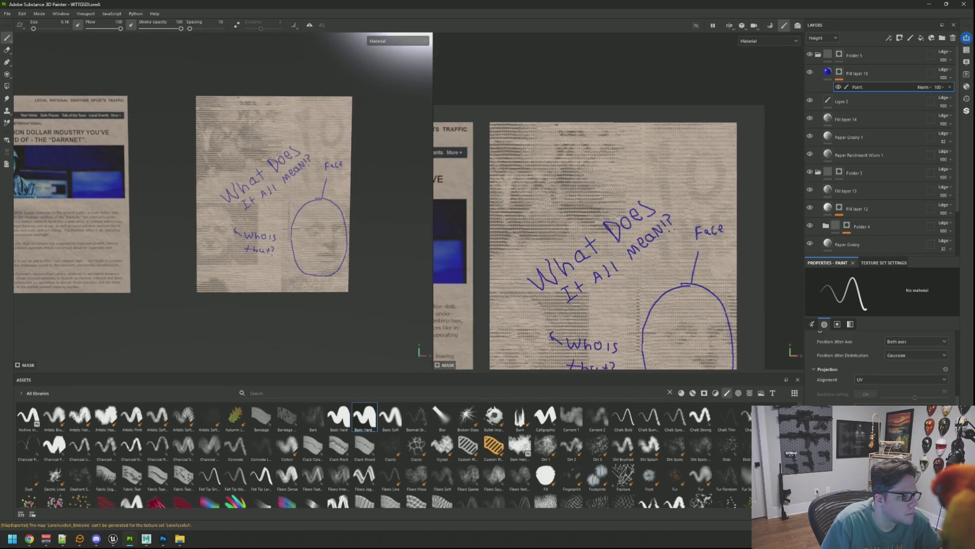
alt+drag(320, 221, 325, 223)
scroll(325, 224, up, 3)
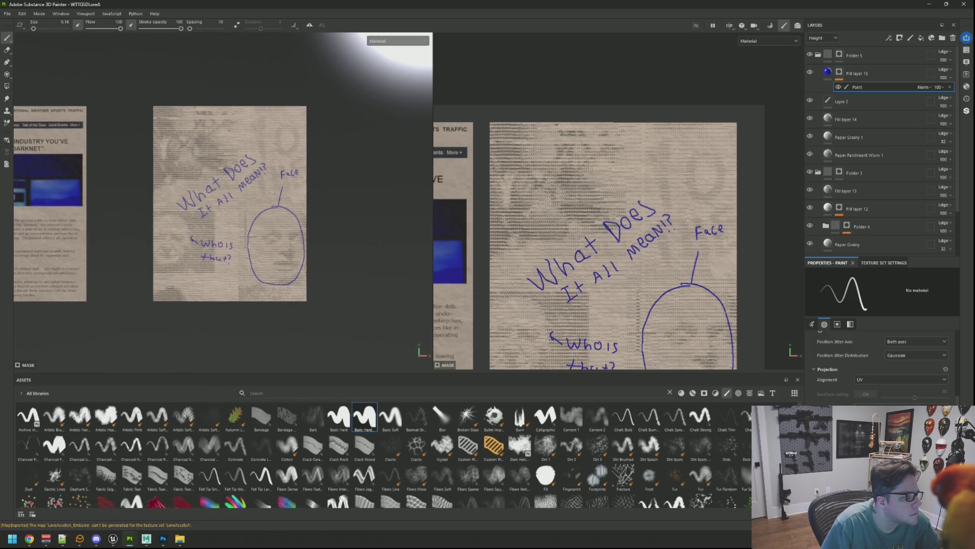
scroll(540, 209, up, 2)
scroll(553, 202, up, 1)
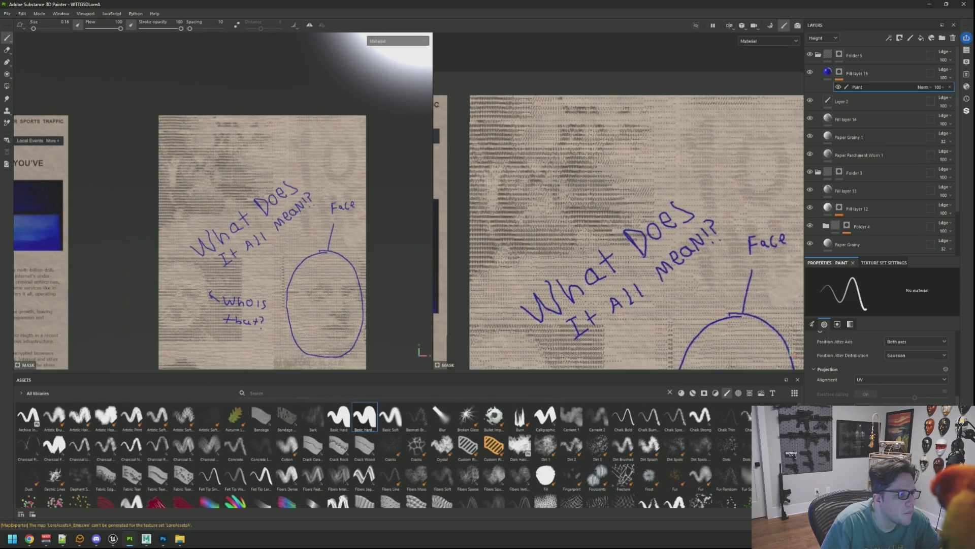
scroll(553, 201, up, 1)
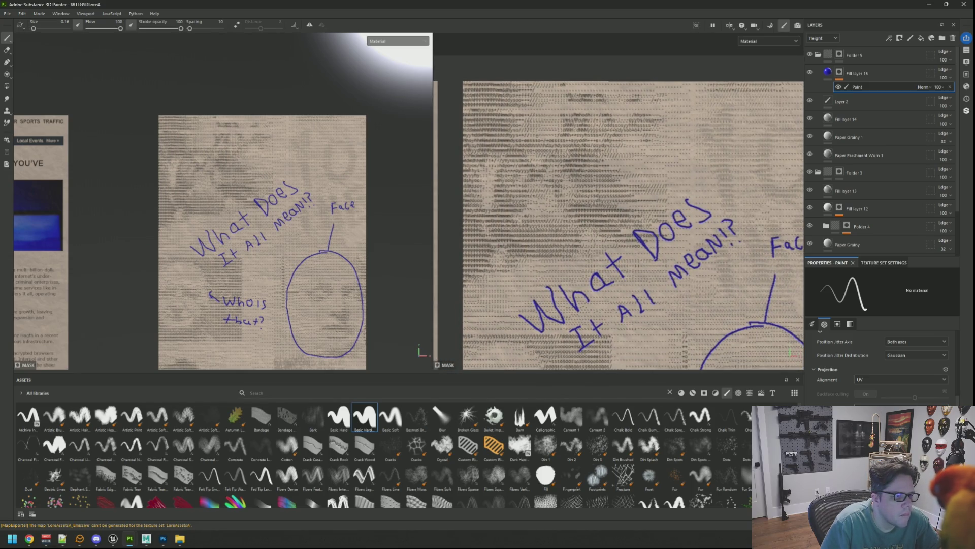
scroll(569, 183, up, 2)
scroll(599, 203, down, 3)
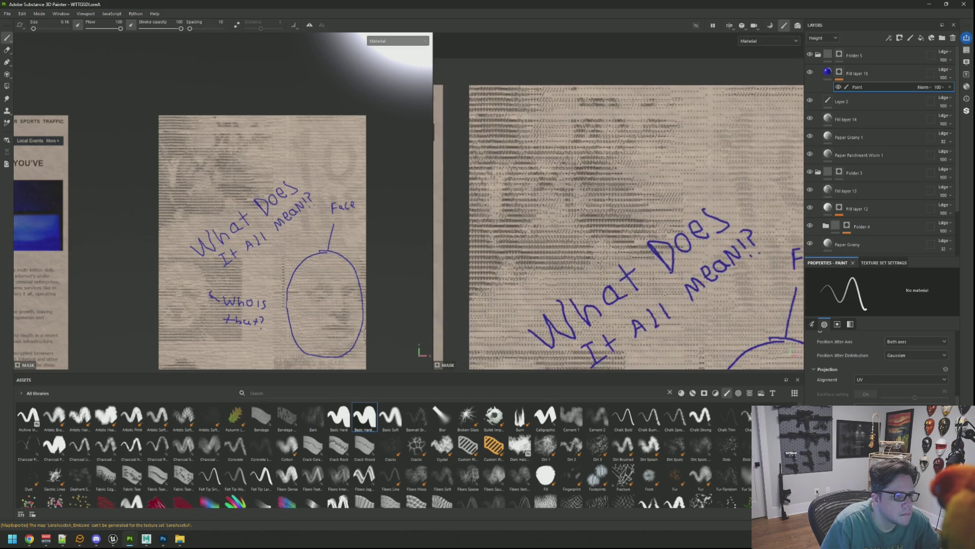
mouse_move(284, 169)
alt+mouse_down()
mouse_move(266, 163)
mouse_move(264, 147)
mouse_move(279, 180)
mouse_move(284, 157)
mouse_move(243, 183)
mouse_move(278, 203)
alt+mouse_up()
alt+drag(625, 213, 651, 202)
key(f)
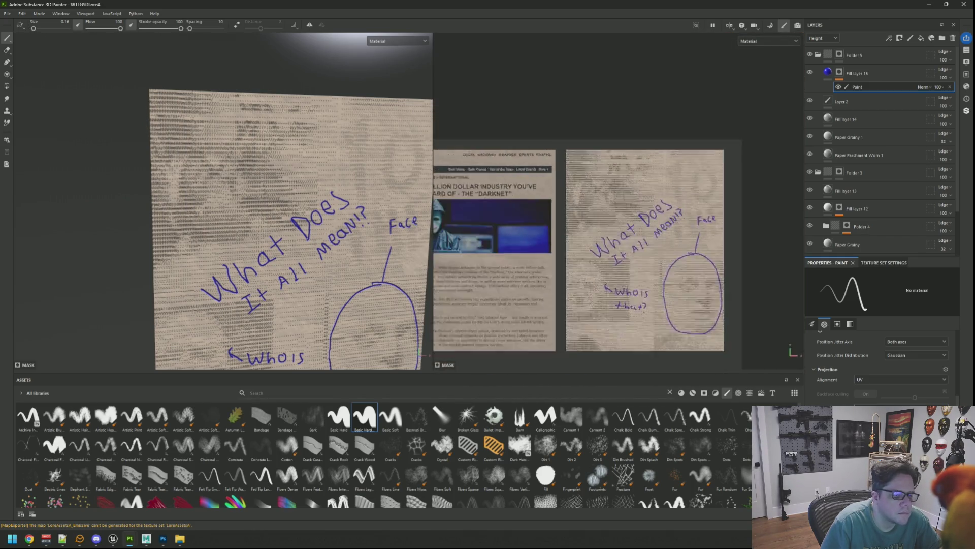
key(f)
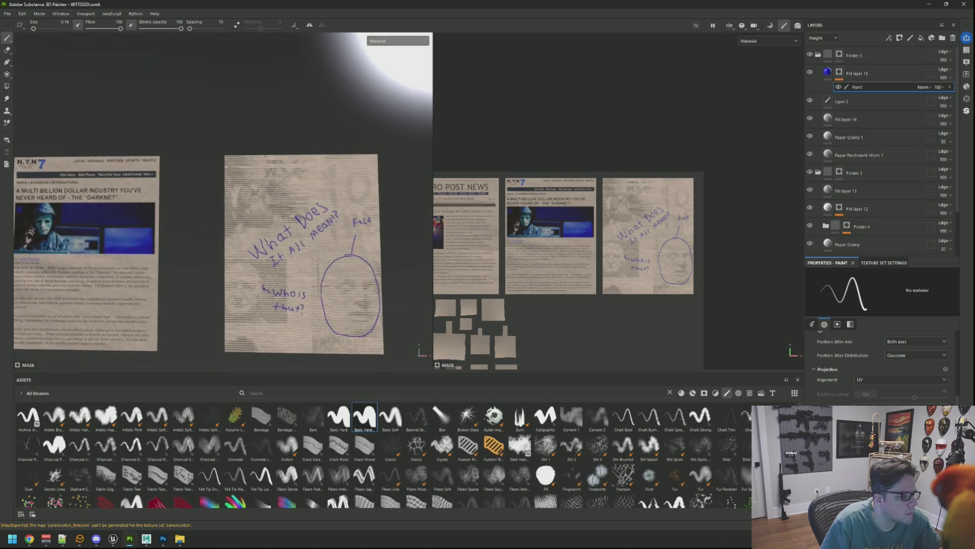
key(f)
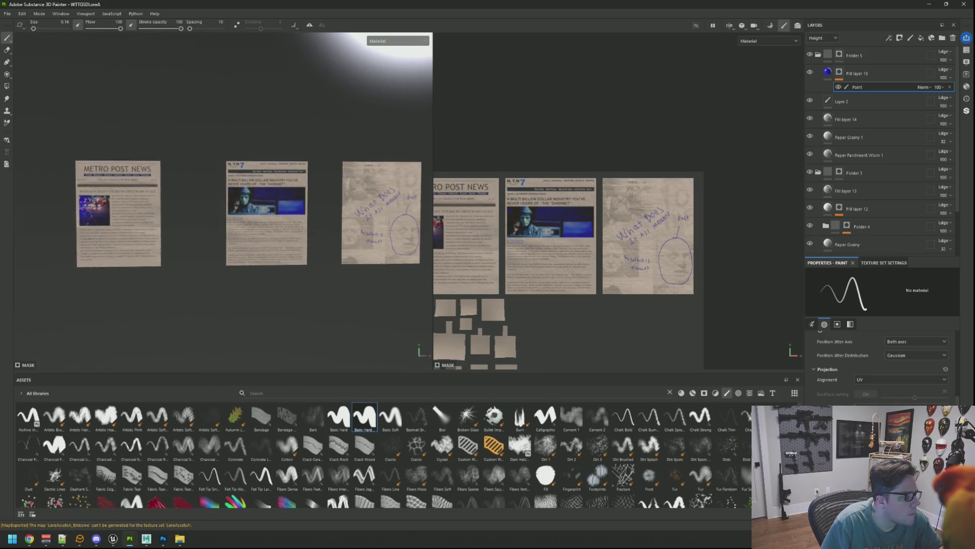
scroll(222, 198, up, 5)
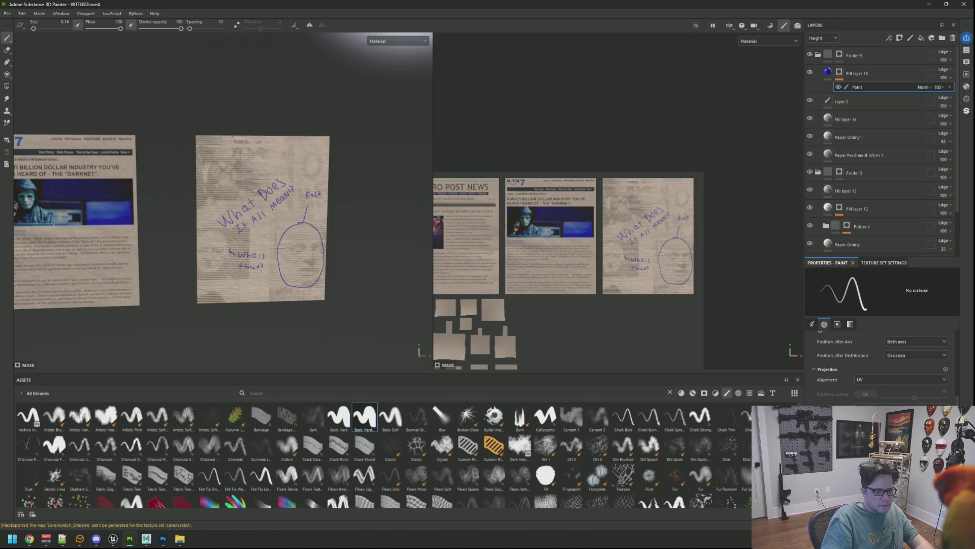
Step: Frame both annotated sheets in a single full-width 3D view and move closer
scroll(576, 203, up, 6)
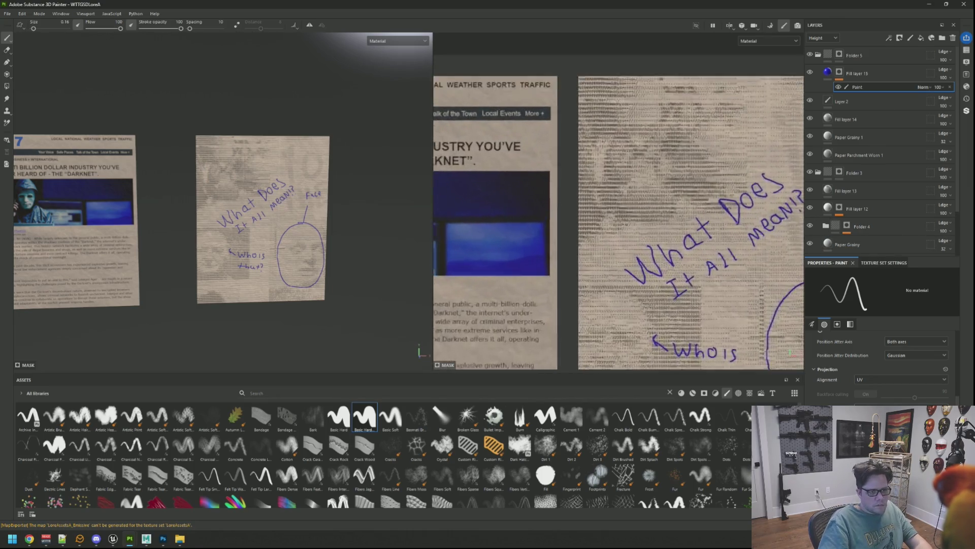
scroll(575, 203, down, 3)
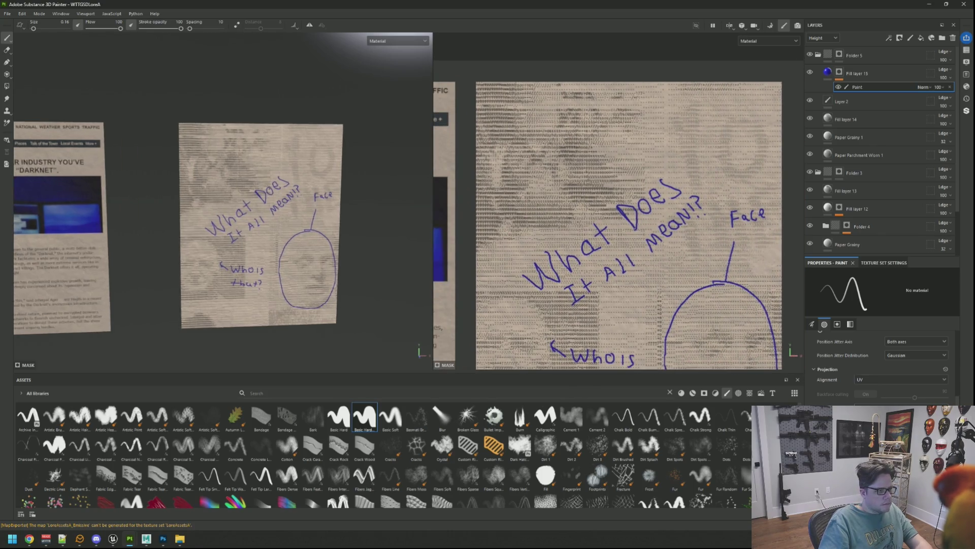
scroll(575, 203, down, 3)
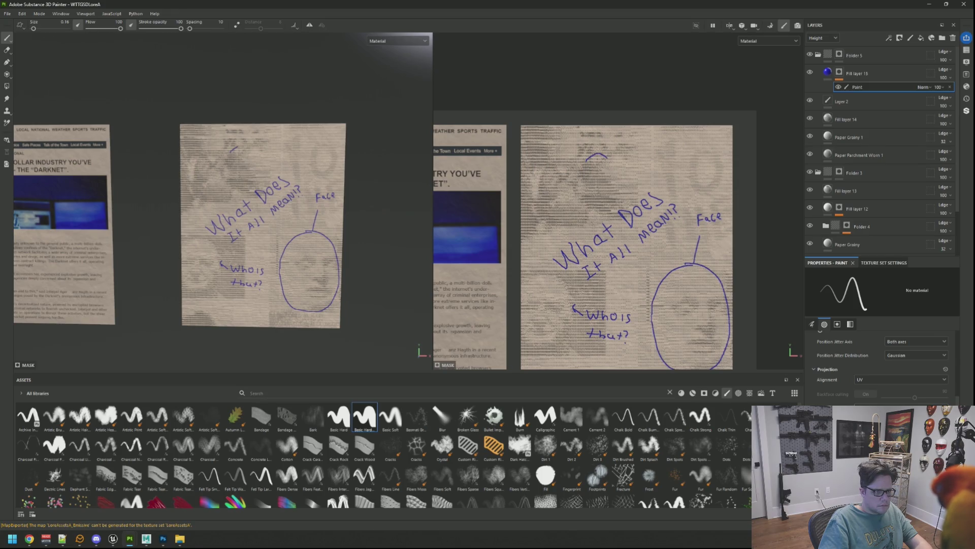
key(f)
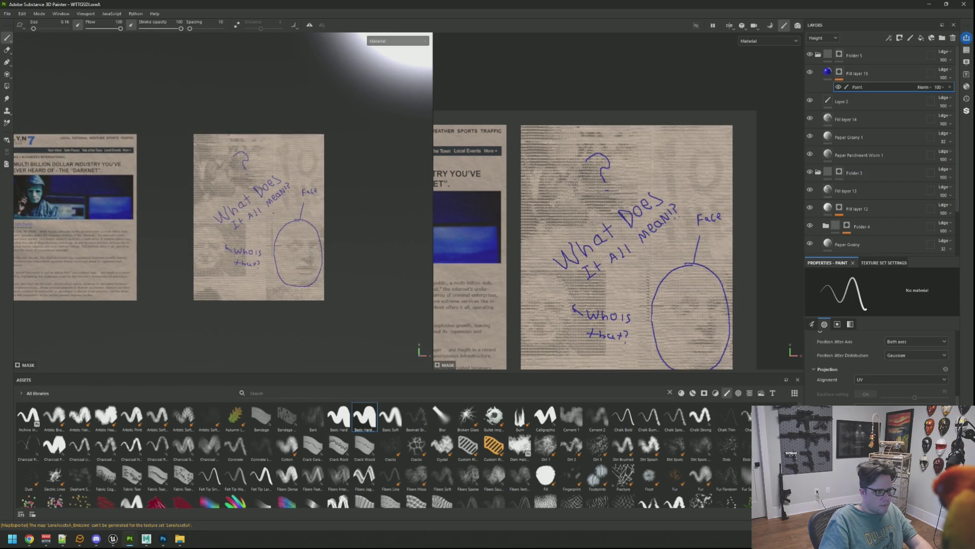
key(F2)
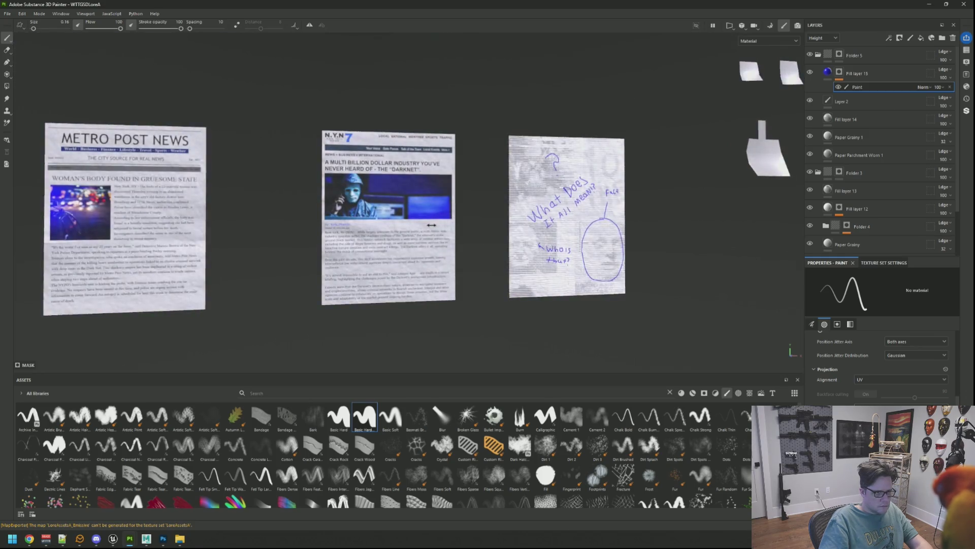
alt+middle_drag(398, 228, 300, 224)
Step: Select Fill layer 15, rotate the environment lighting and reframe the view on all three sheets
scroll(495, 218, up, 5)
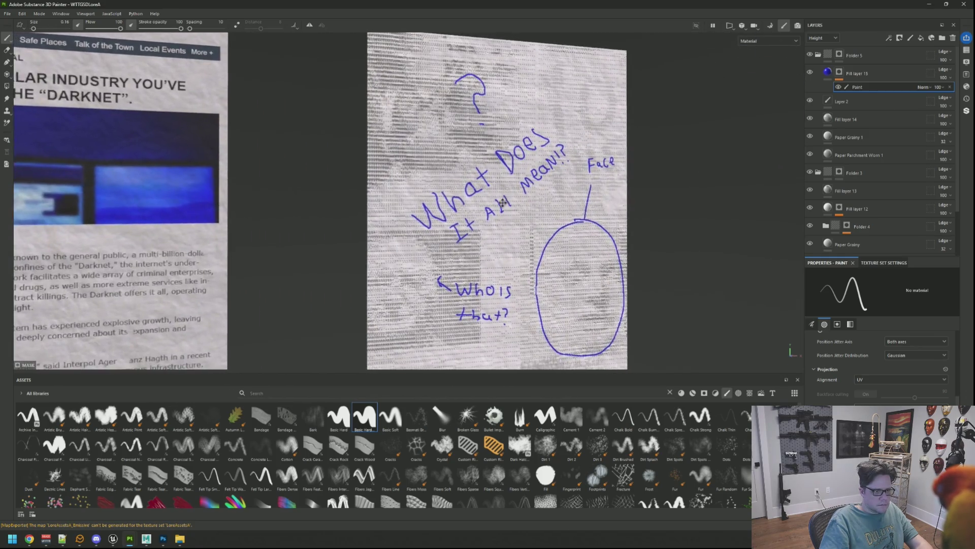
click(832, 75)
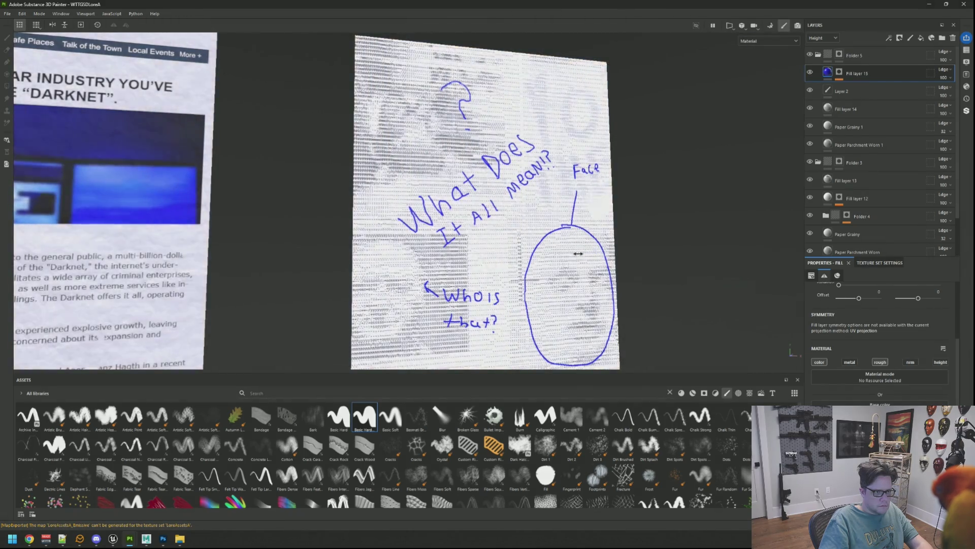
scroll(578, 247, up, 2)
mouse_move(578, 248)
shift+right_down()
mouse_move(629, 224)
mouse_move(621, 233)
shift+right_up()
key(f)
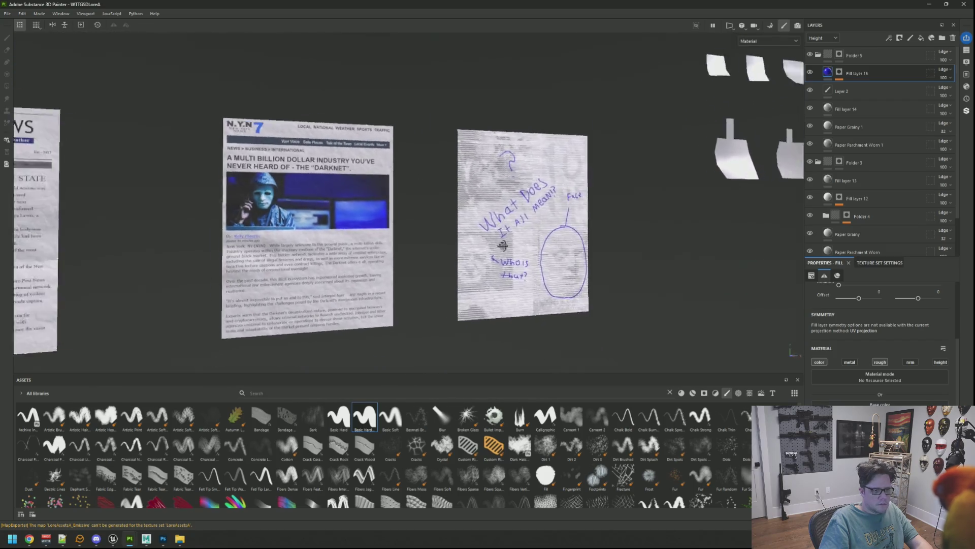
scroll(523, 237, down, 3)
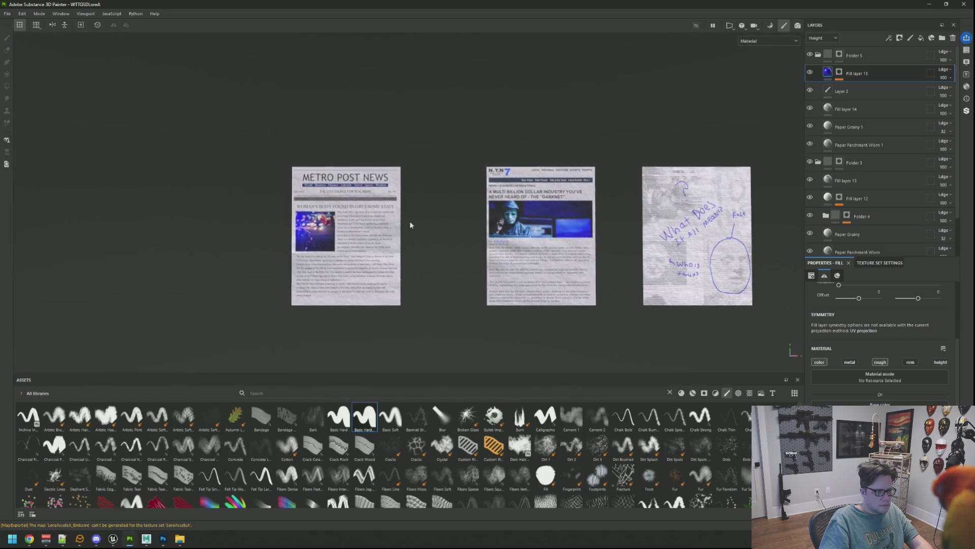
scroll(410, 222, up, 5)
scroll(398, 214, up, 4)
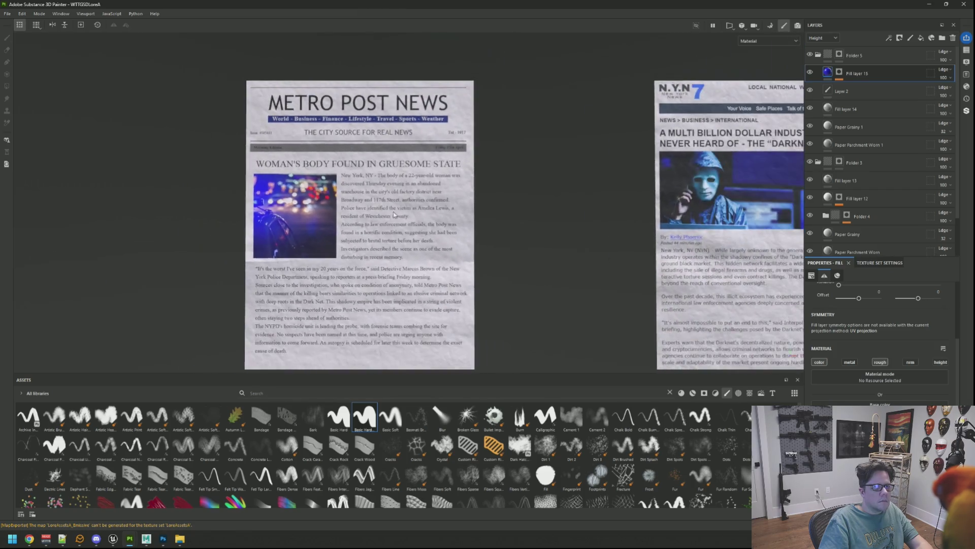
scroll(396, 201, down, 2)
Step: Centre and zoom the viewport onto the whole Metro Post News sheet
middle_drag(396, 201, 427, 194)
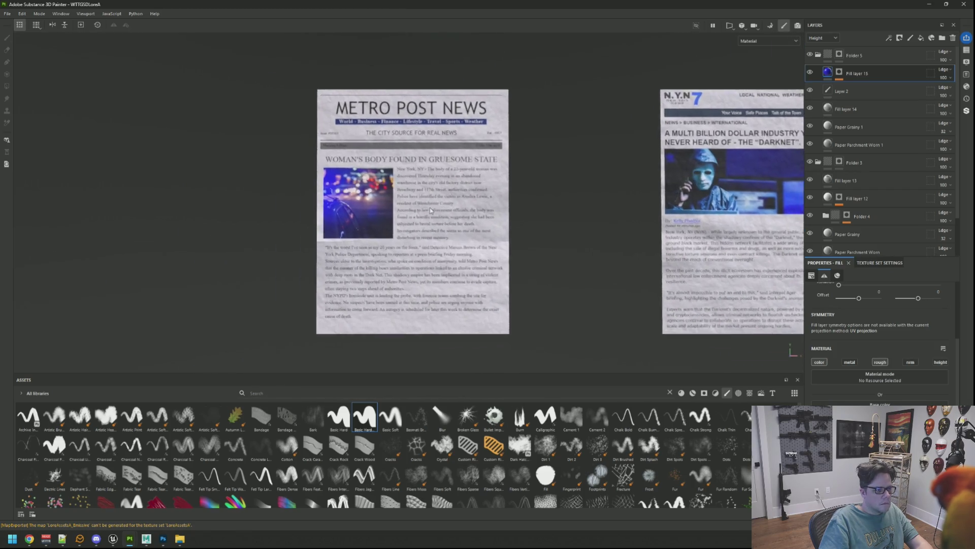
scroll(426, 193, up, 3)
scroll(427, 193, up, 2)
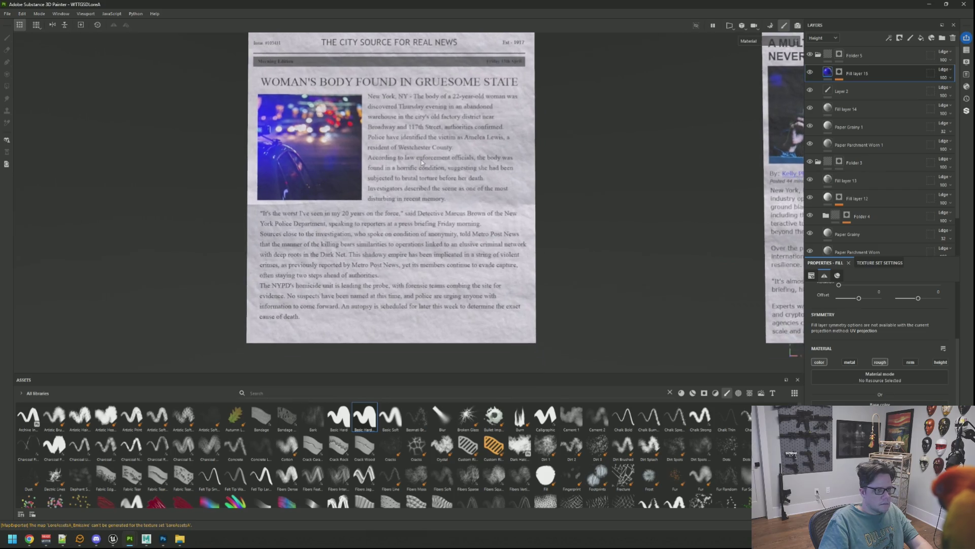
scroll(422, 184, down, 3)
scroll(423, 183, up, 2)
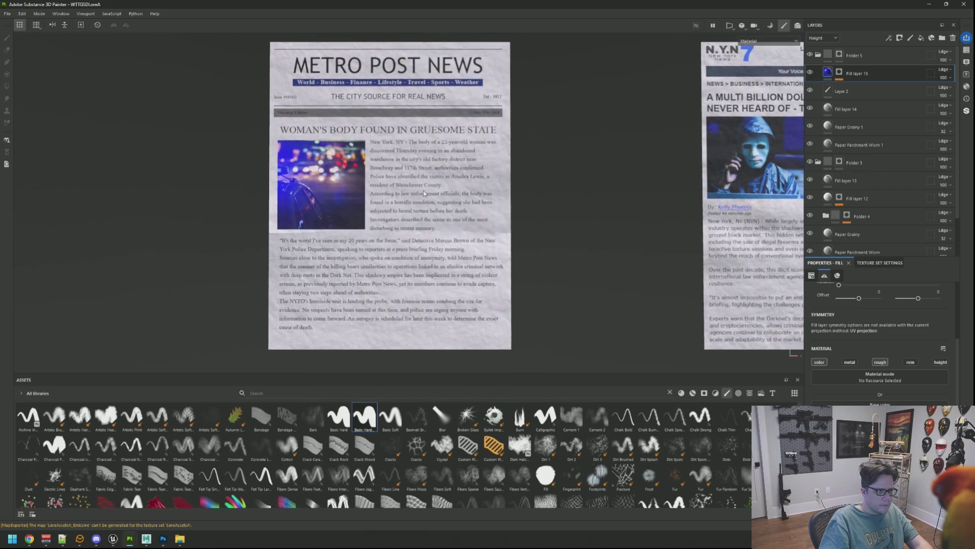
key(f)
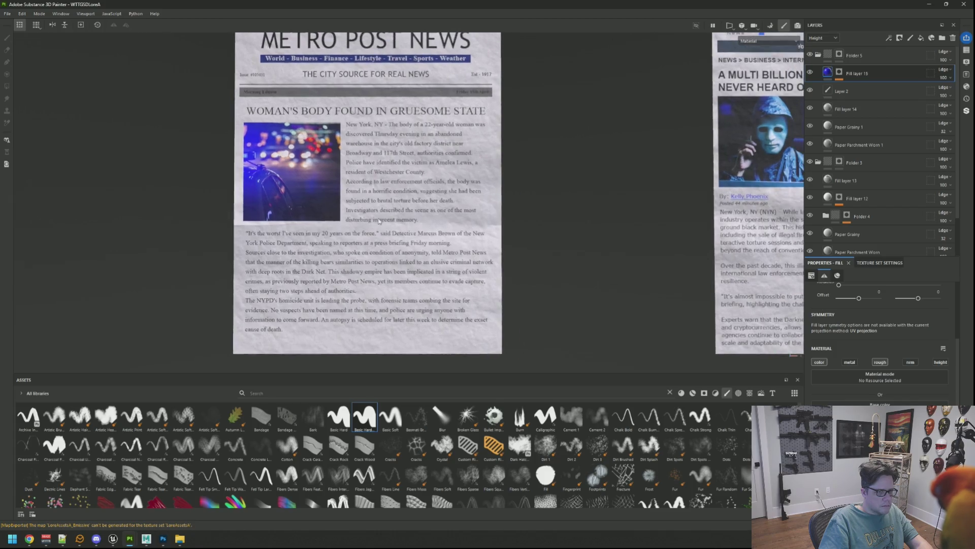
scroll(485, 216, up, 3)
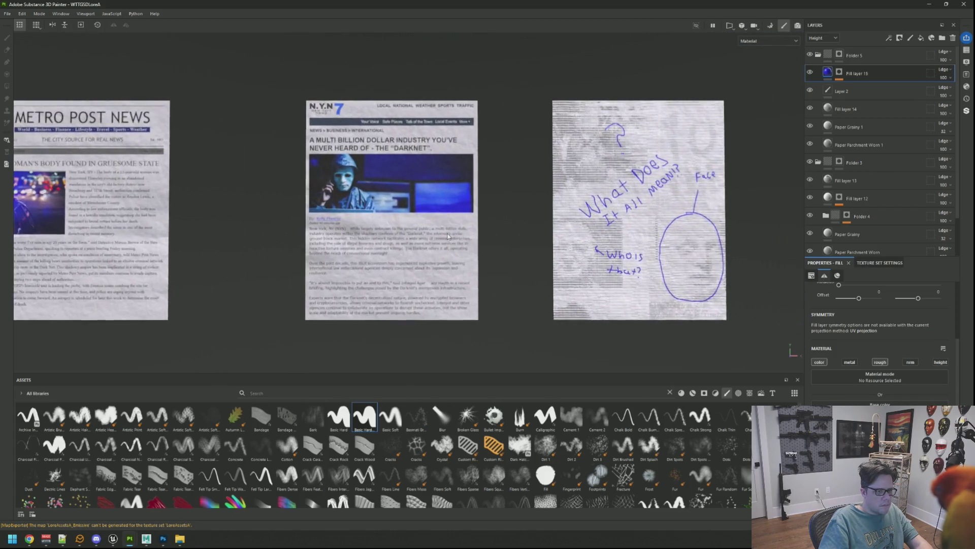
mouse_move(411, 228)
middle_down()
mouse_move(487, 233)
mouse_move(287, 202)
mouse_move(566, 215)
middle_up()
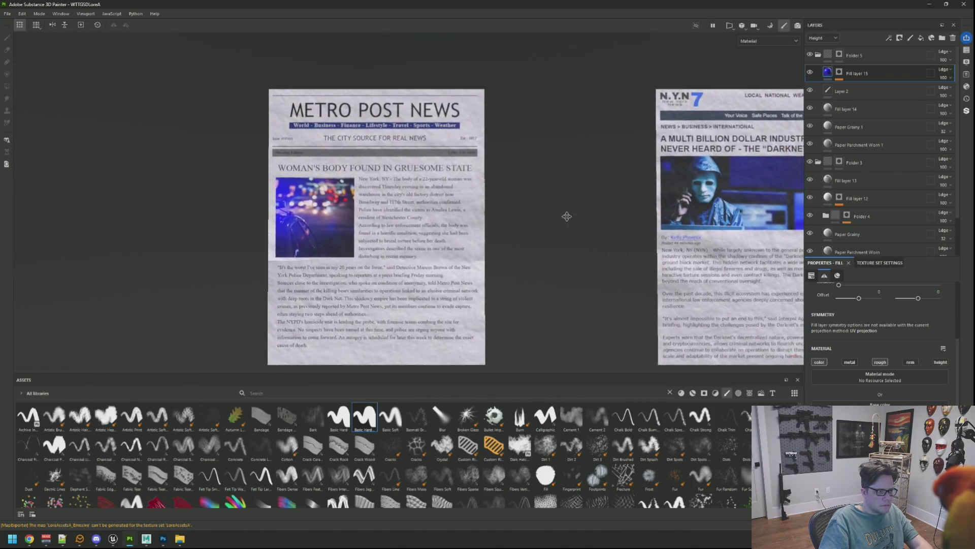
scroll(453, 219, up, 1)
Step: Drag Fill layer 15 above Folder 5 to the top of the stack and zoom into the Metro Post text
mouse_move(873, 74)
mouse_down()
mouse_move(861, 75)
mouse_move(865, 52)
mouse_up()
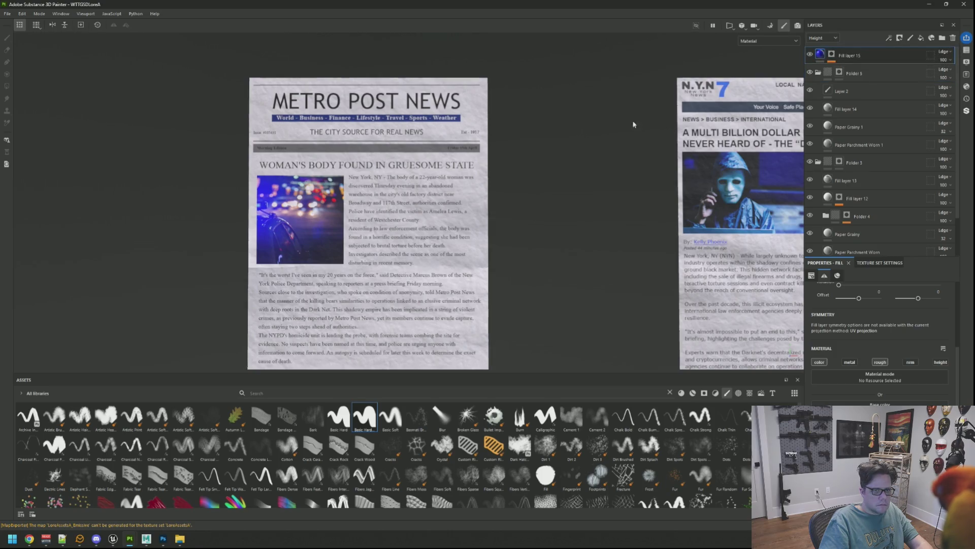
scroll(554, 148, down, 3)
mouse_move(641, 140)
middle_down()
mouse_move(508, 152)
mouse_move(584, 126)
middle_up()
scroll(555, 147, up, 3)
scroll(418, 166, up, 3)
scroll(418, 166, up, 1)
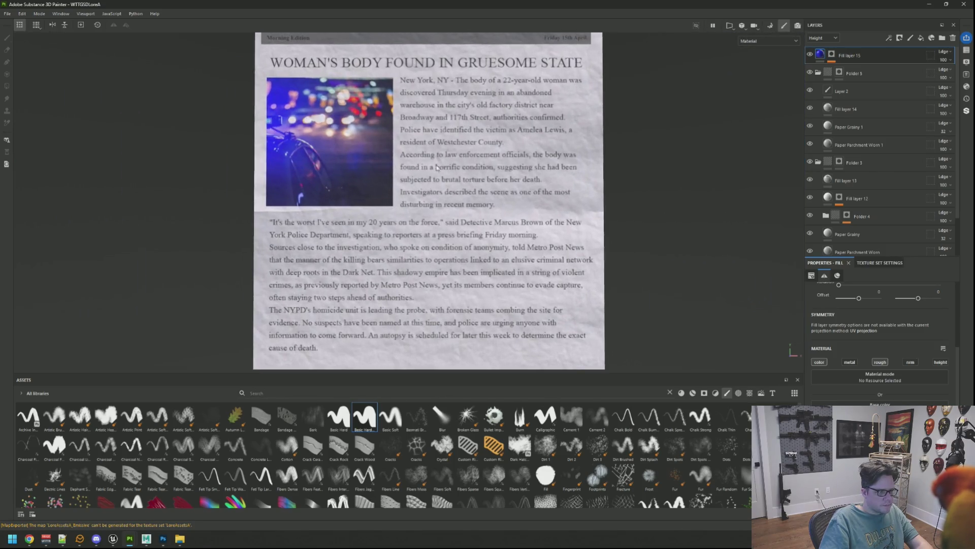
middle_drag(438, 167, 422, 152)
right_click(853, 56)
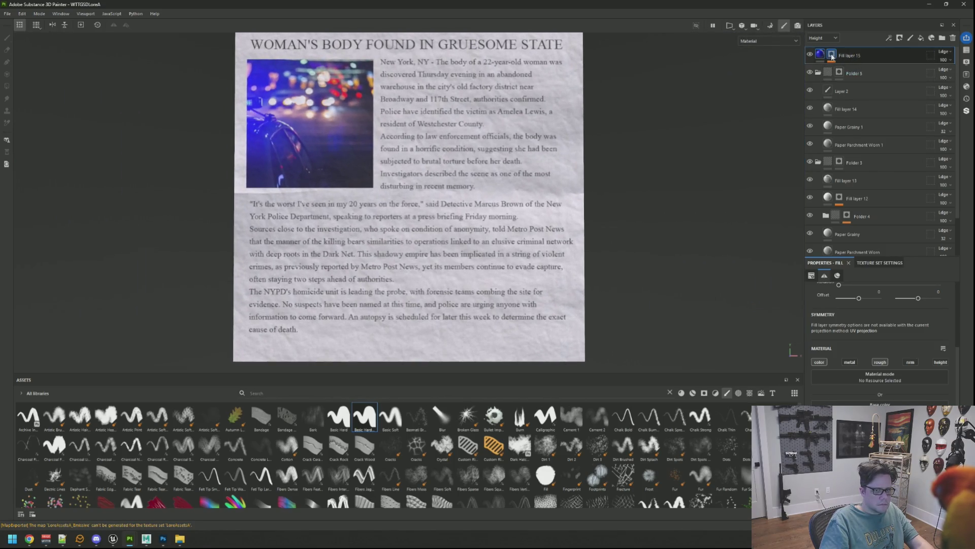
Step: Add a paint effect to Fill layer 15, switch to the brush, and undo the last stroke
click(852, 64)
key(F1)
scroll(686, 153, down, 3)
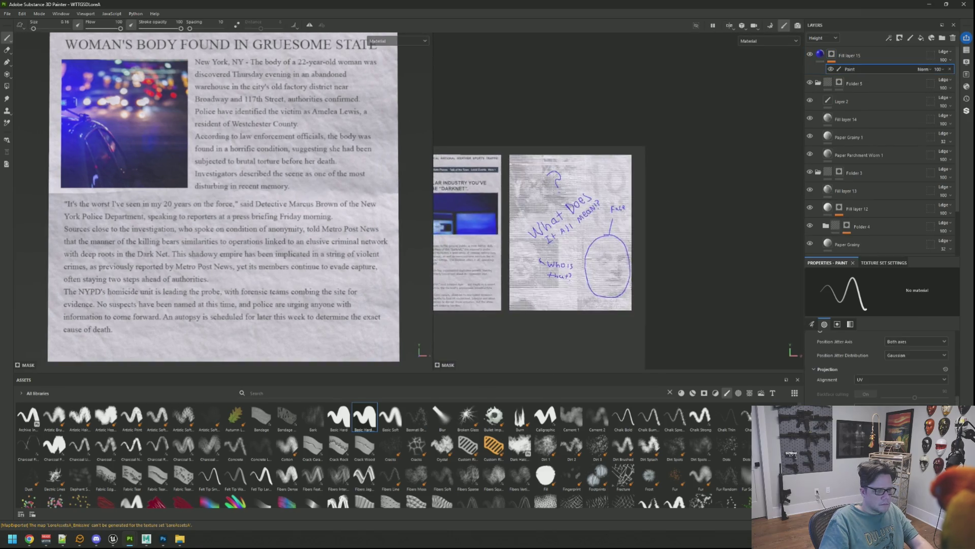
scroll(686, 154, up, 5)
scroll(686, 153, down, 2)
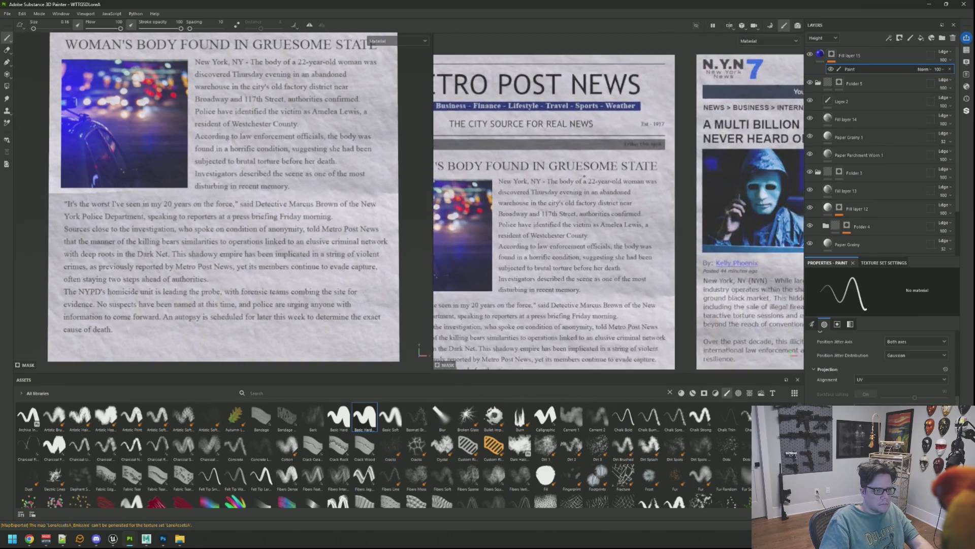
scroll(527, 170, up, 5)
key(ctrl+z)
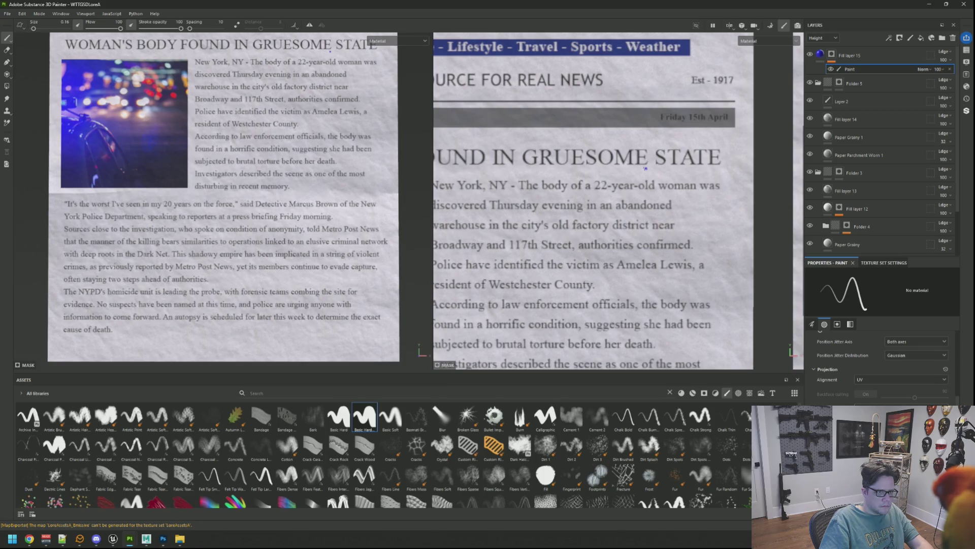
Step: Draw a straight blue underline beneath GRUESOME in the Metro Post article
shift+click(527, 169)
scroll(527, 170, up, 2)
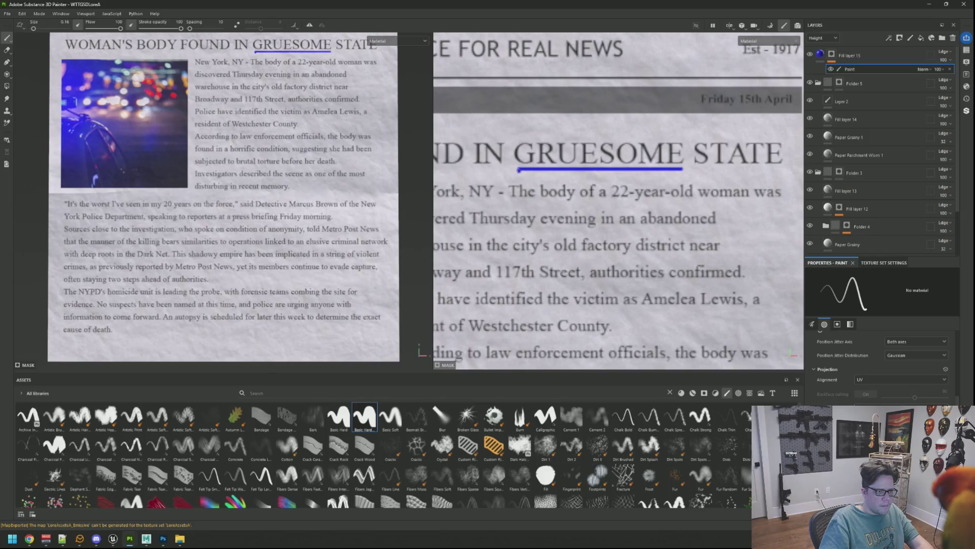
scroll(346, 133, down, 1)
scroll(550, 175, down, 4)
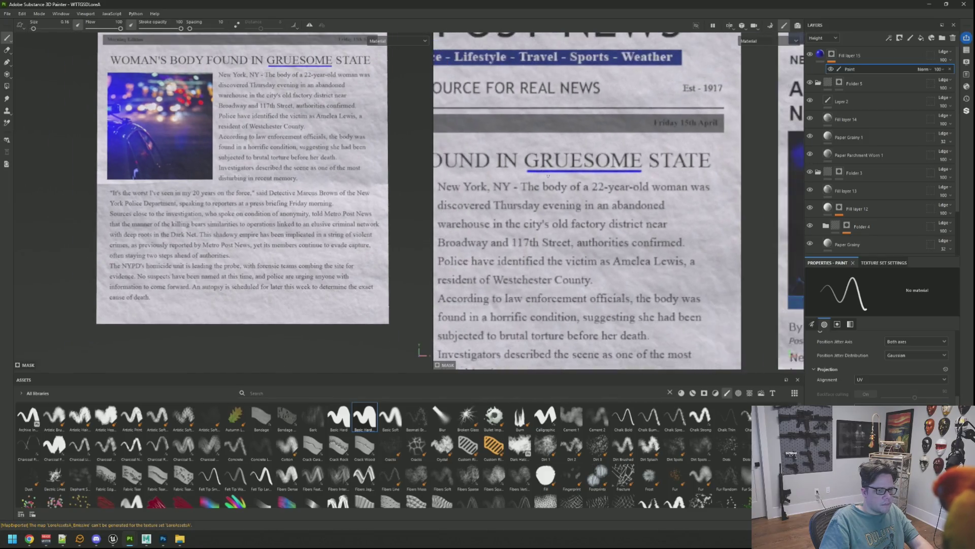
scroll(554, 174, up, 4)
scroll(555, 173, down, 4)
scroll(574, 184, up, 5)
middle_drag(670, 138, 624, 170)
scroll(624, 170, up, 1)
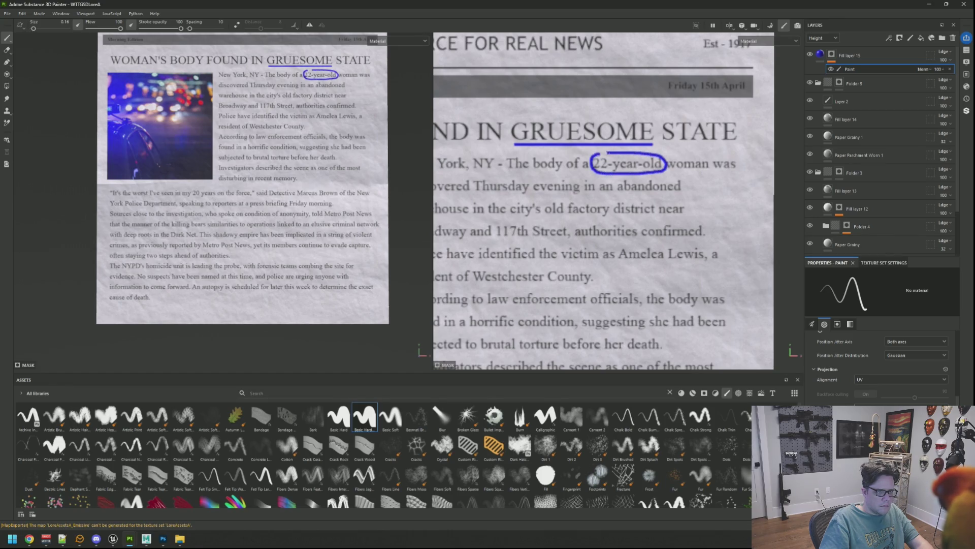
scroll(595, 214, down, 2)
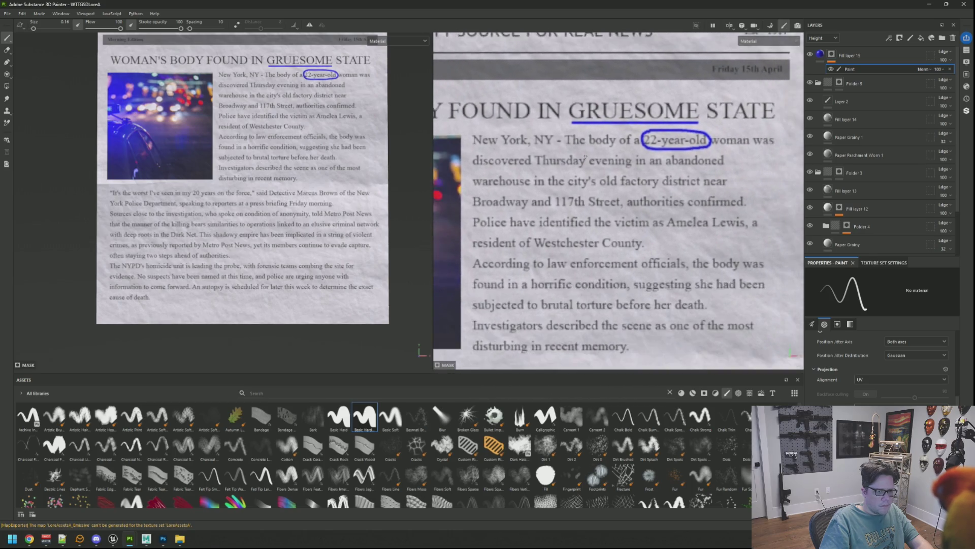
scroll(675, 163, up, 2)
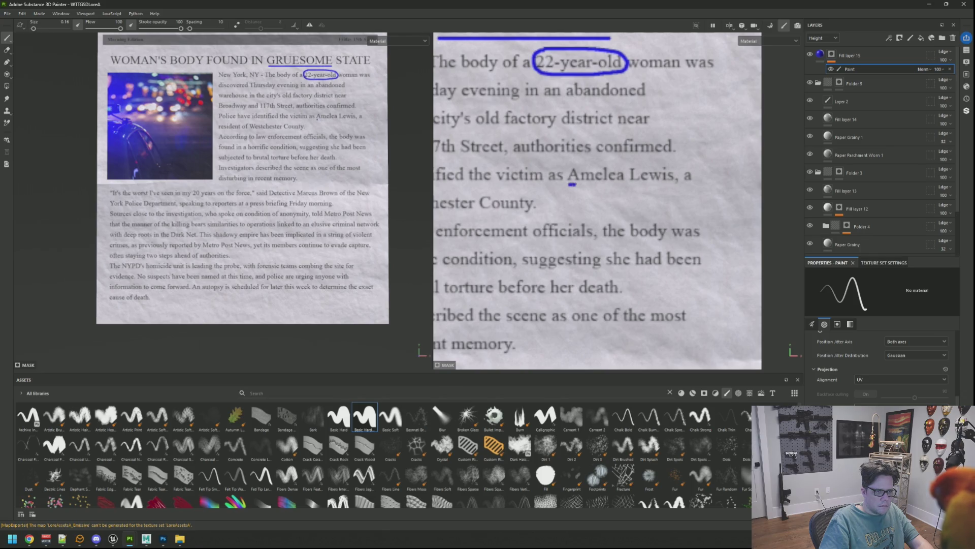
Step: Underline the victim's name in the article in blue pen
drag(612, 185, 668, 183)
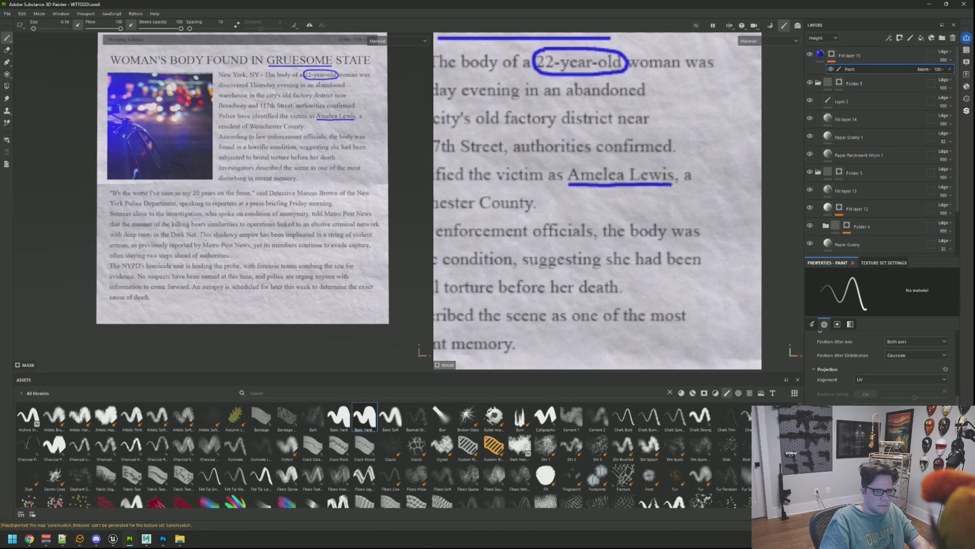
alt+middle_drag(242, 178, 238, 209)
scroll(596, 200, down, 2)
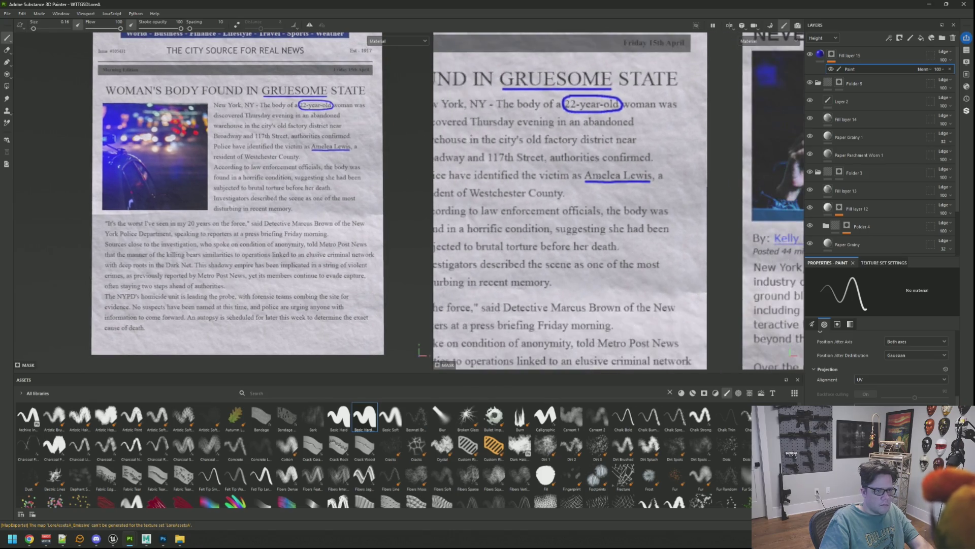
scroll(579, 201, down, 2)
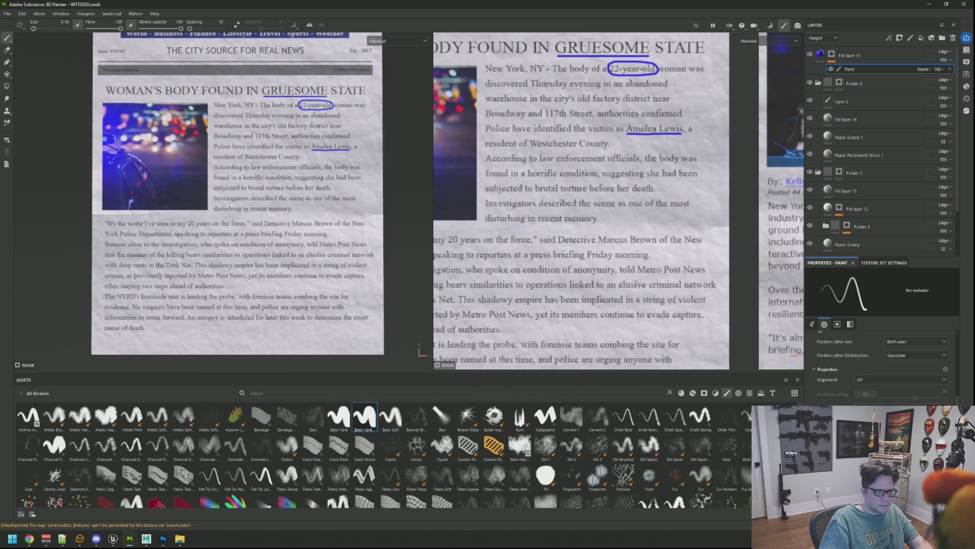
scroll(579, 201, up, 2)
scroll(633, 169, up, 2)
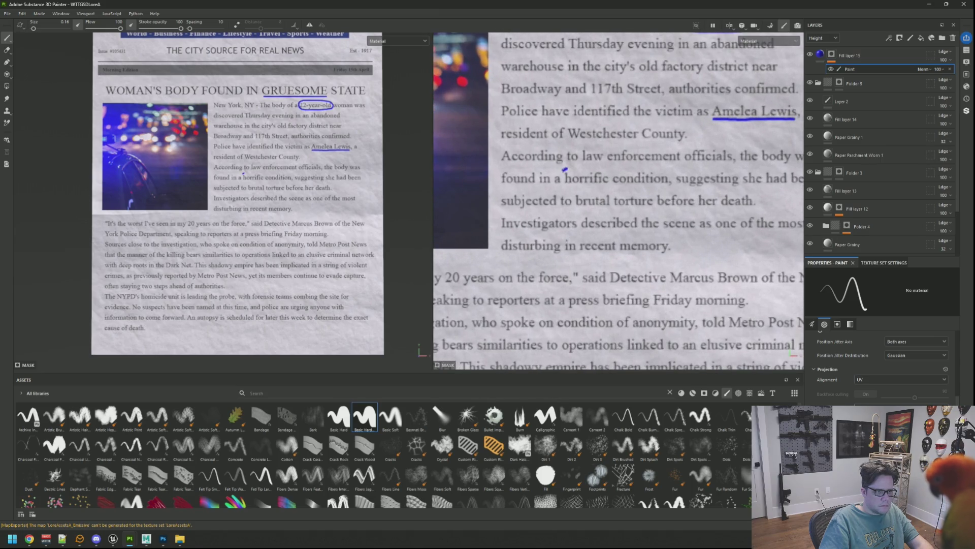
Step: Mark the phrase "horrific condition" in blue pen
drag(564, 178, 668, 187)
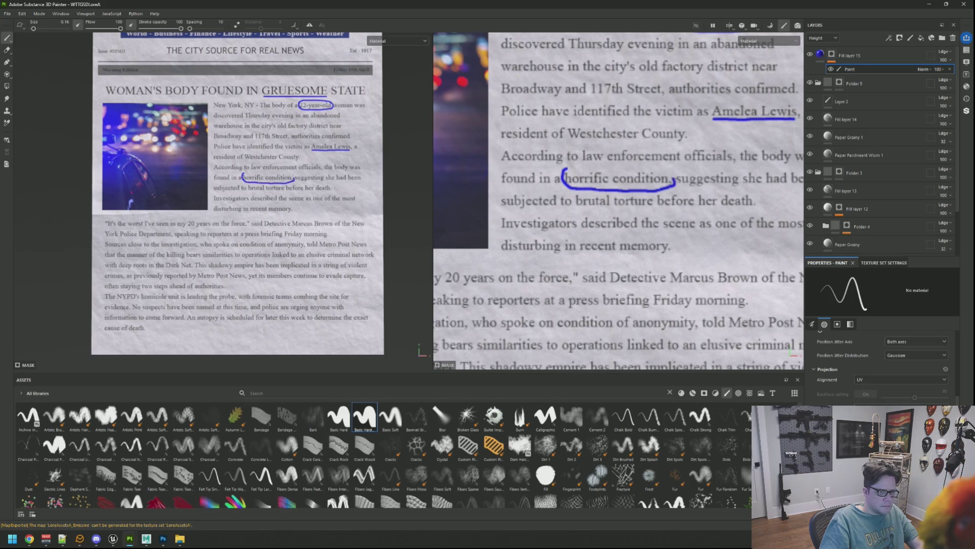
scroll(570, 170, down, 3)
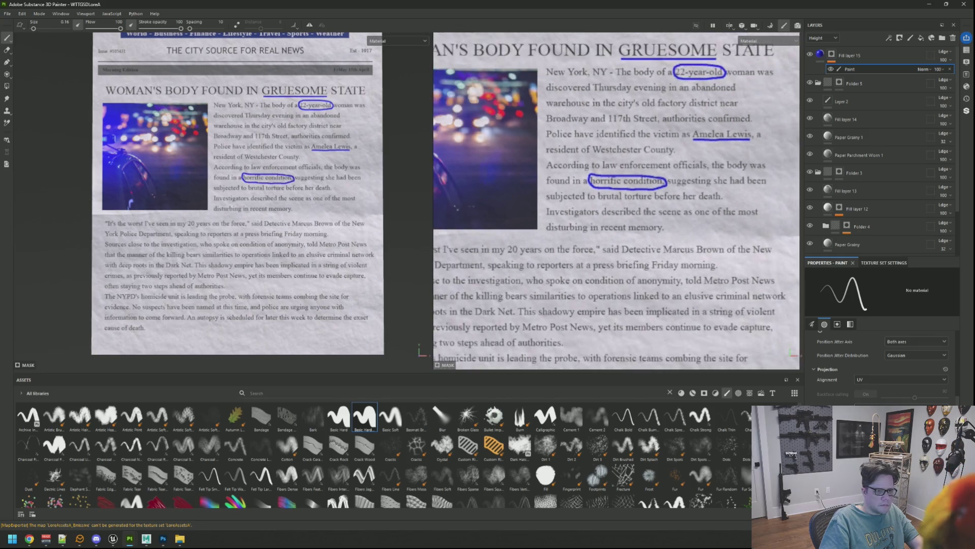
scroll(630, 192, down, 3)
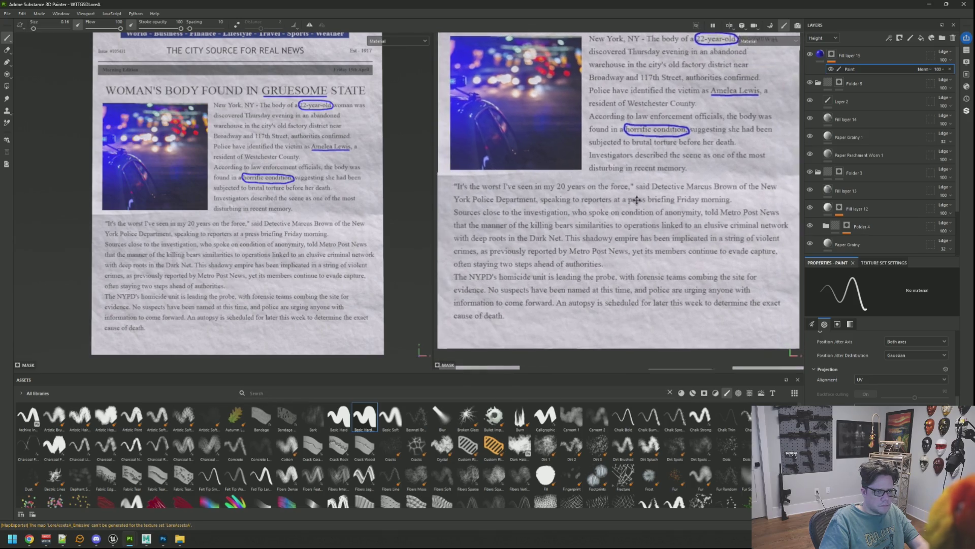
scroll(631, 192, down, 4)
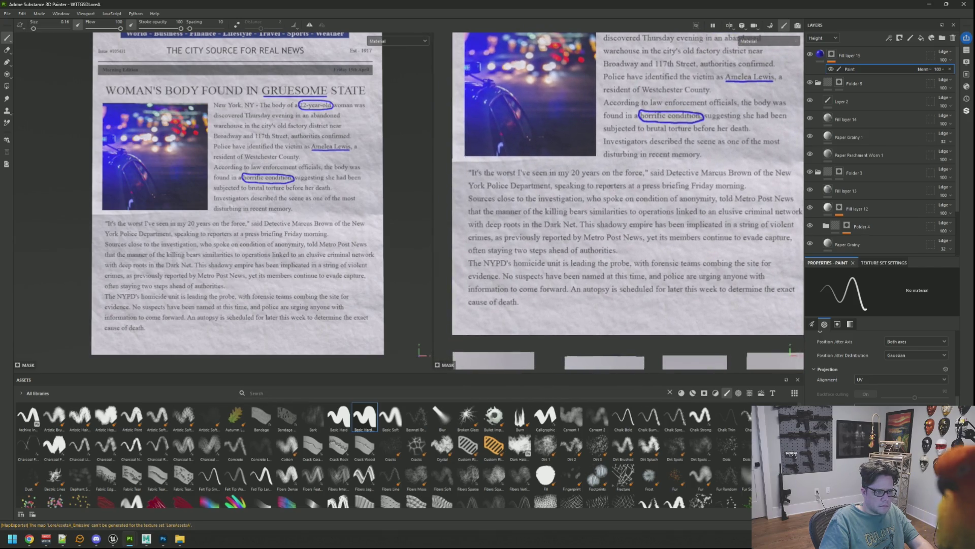
middle_drag(620, 185, 599, 189)
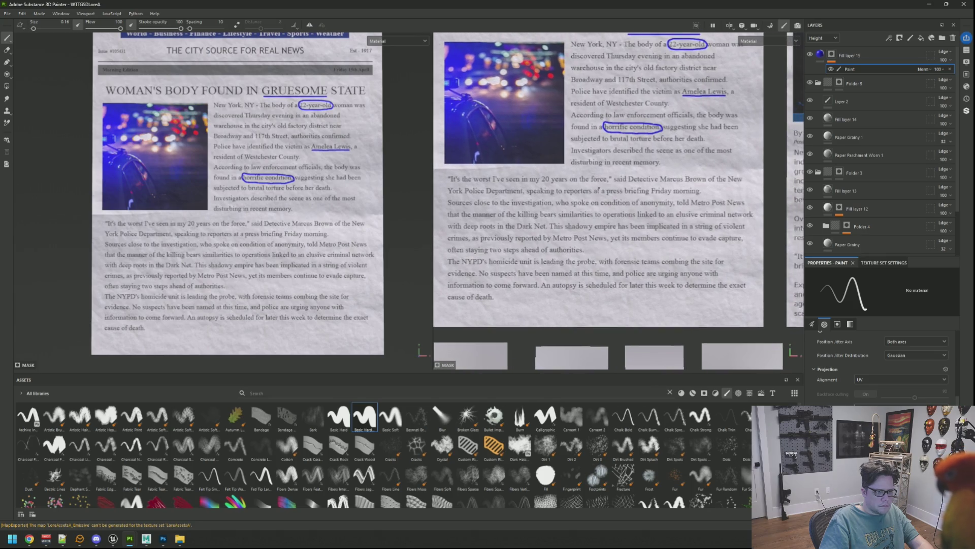
scroll(545, 254, up, 3)
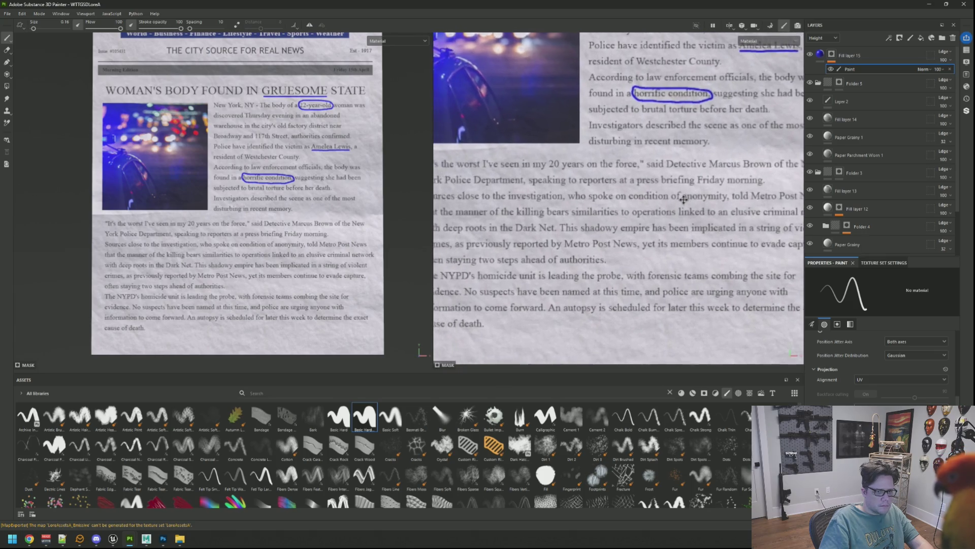
scroll(566, 234, up, 3)
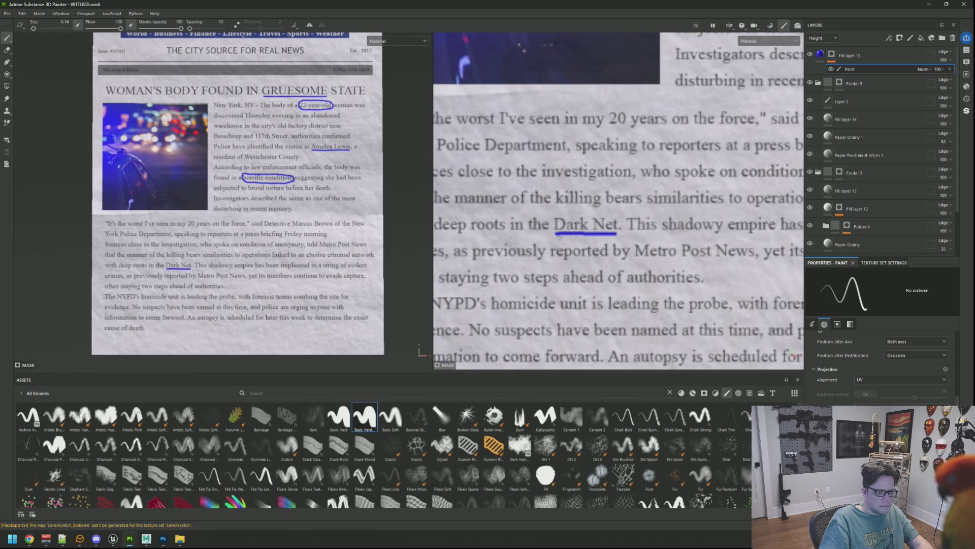
scroll(239, 204, down, 5)
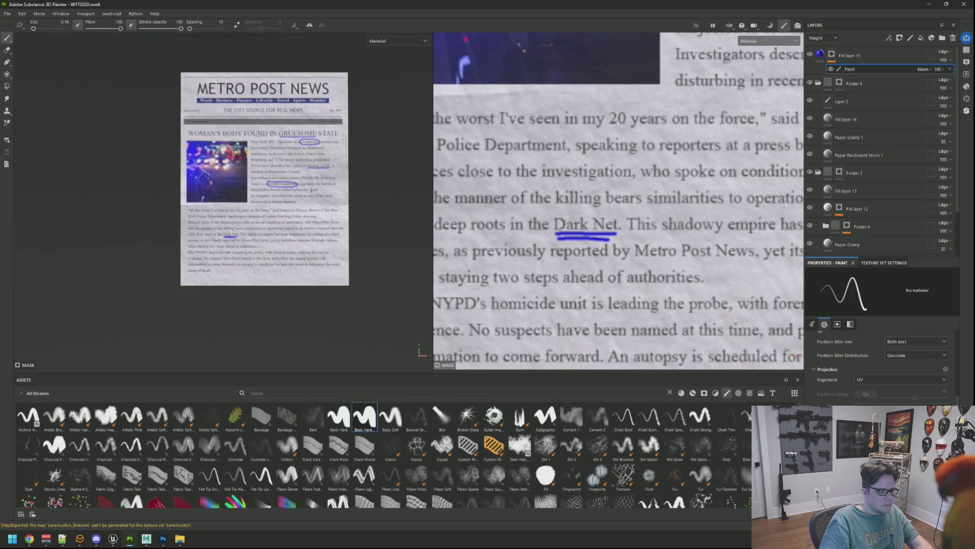
Step: Pan and zoom the 2D texture view from the Metro Post page across to the N.Y.N Darknet page
scroll(619, 236, down, 2)
scroll(619, 236, down, 3)
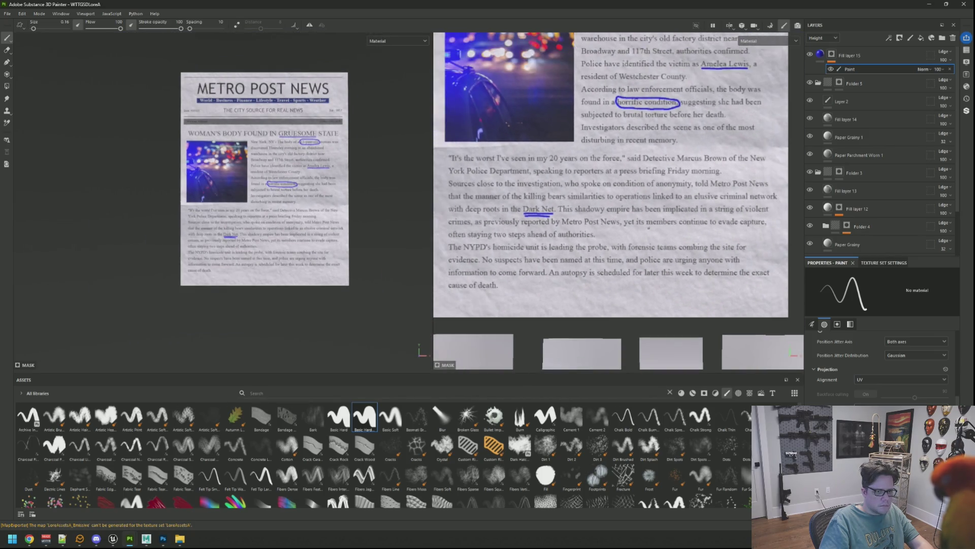
scroll(618, 236, up, 2)
scroll(611, 231, up, 2)
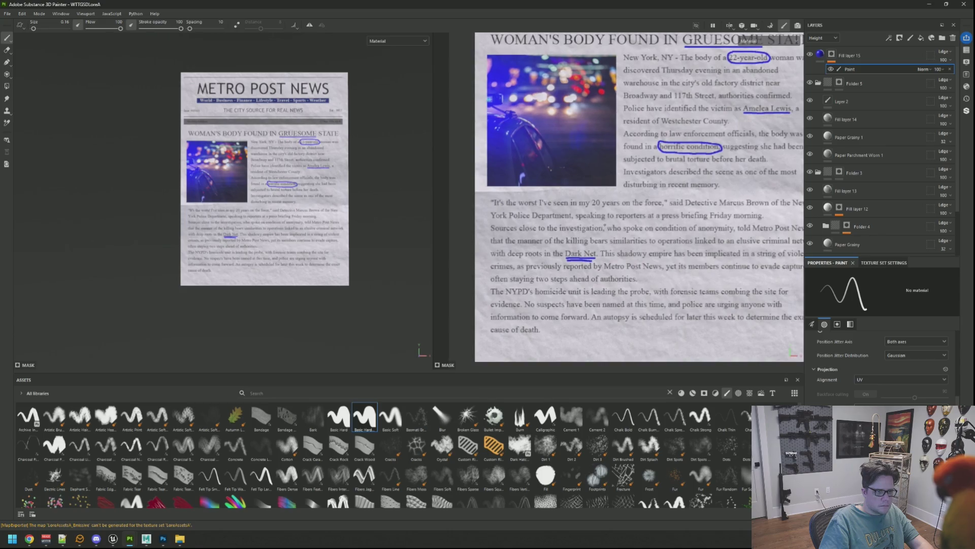
scroll(612, 230, down, 2)
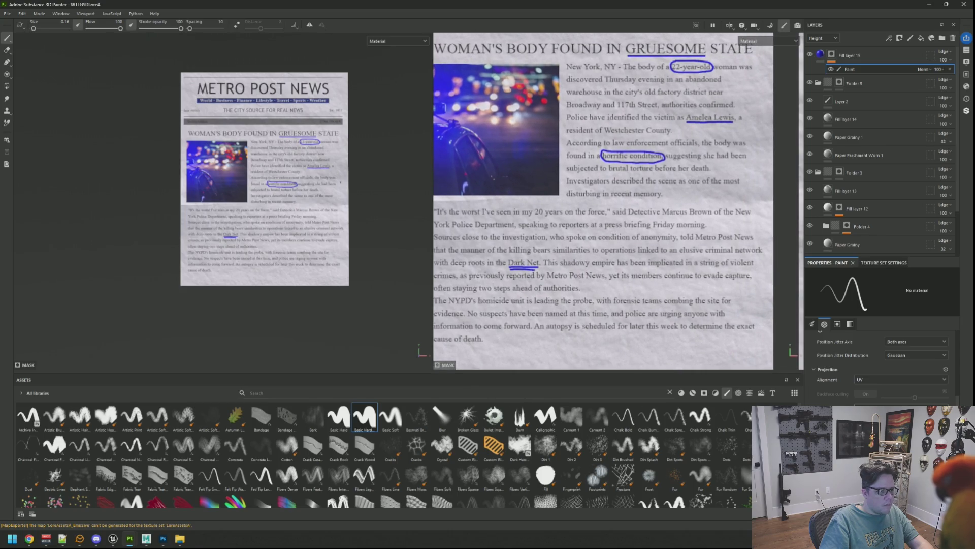
scroll(256, 178, up, 1)
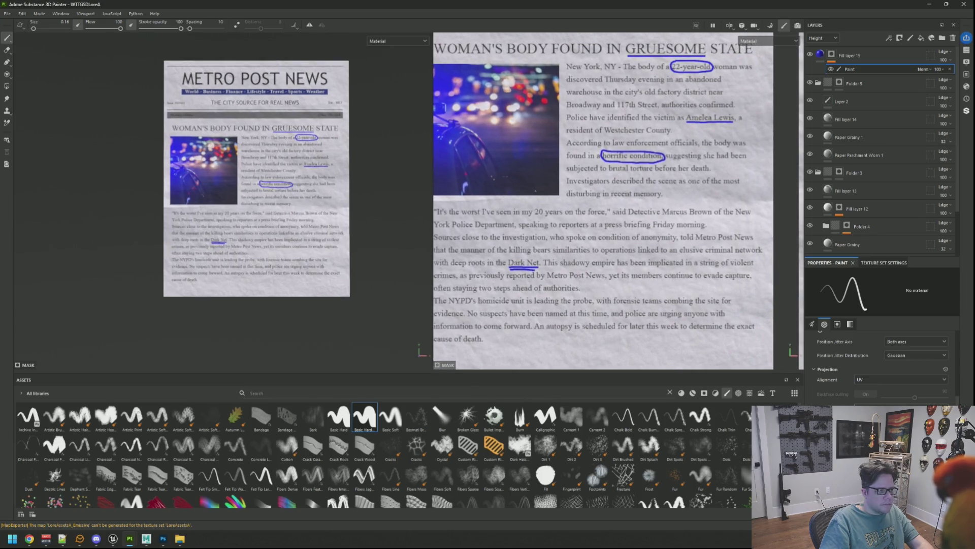
scroll(536, 201, down, 2)
mouse_move(564, 245)
middle_down()
mouse_move(524, 228)
mouse_move(598, 228)
middle_up()
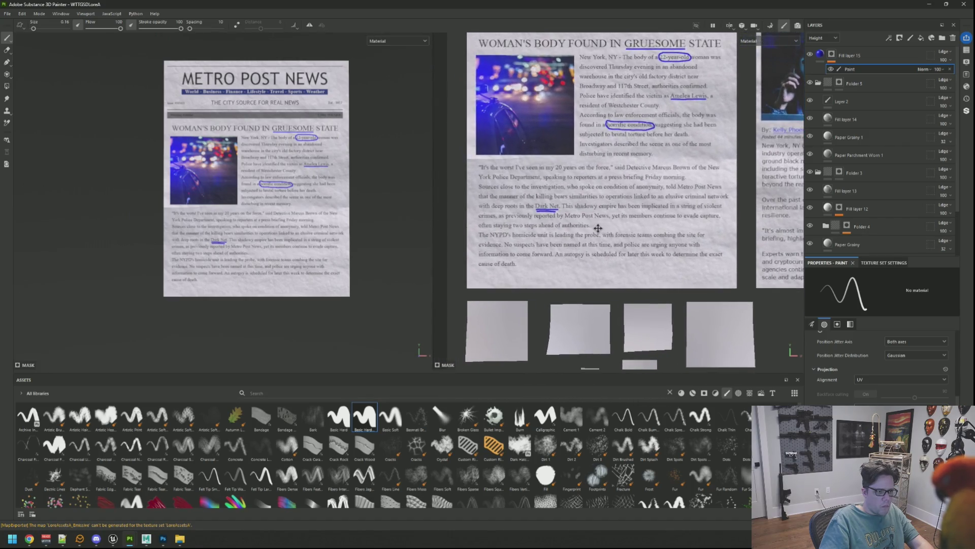
scroll(559, 238, up, 2)
middle_drag(550, 250, 547, 193)
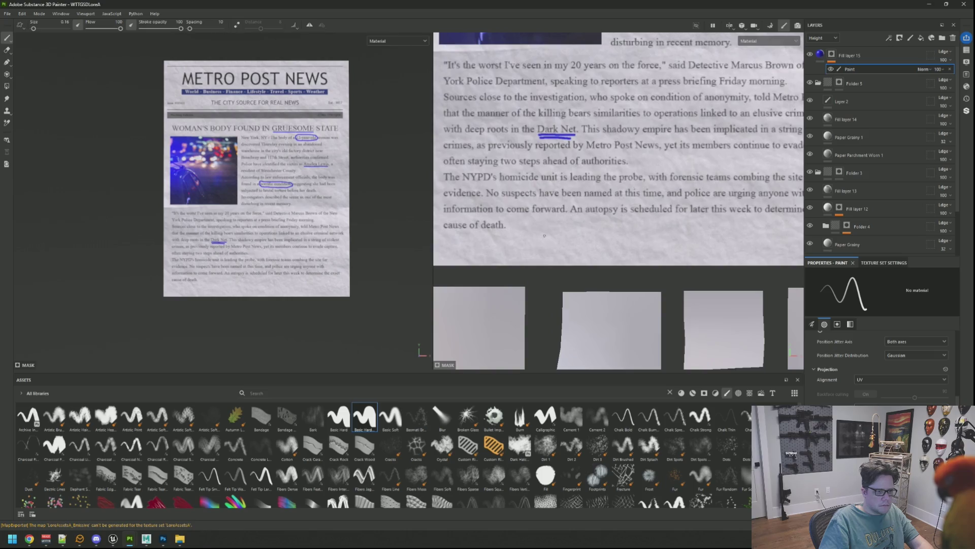
scroll(546, 251, down, 3)
scroll(546, 251, up, 3)
mouse_move(546, 252)
middle_down()
mouse_move(535, 235)
mouse_move(552, 246)
middle_up()
scroll(535, 235, up, 1)
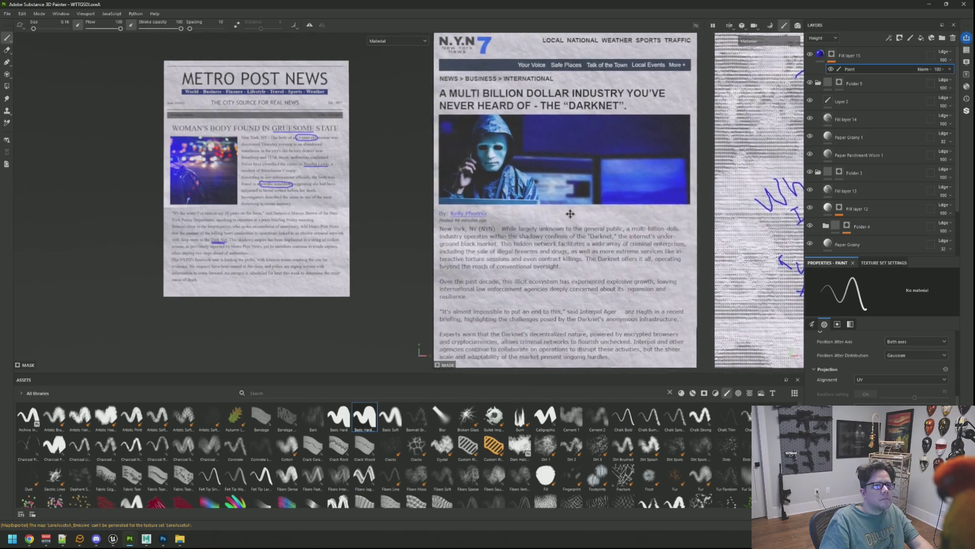
Step: Circle BILLION DOLLAR in blue pen, undoing the misdrawn strokes
scroll(552, 245, up, 4)
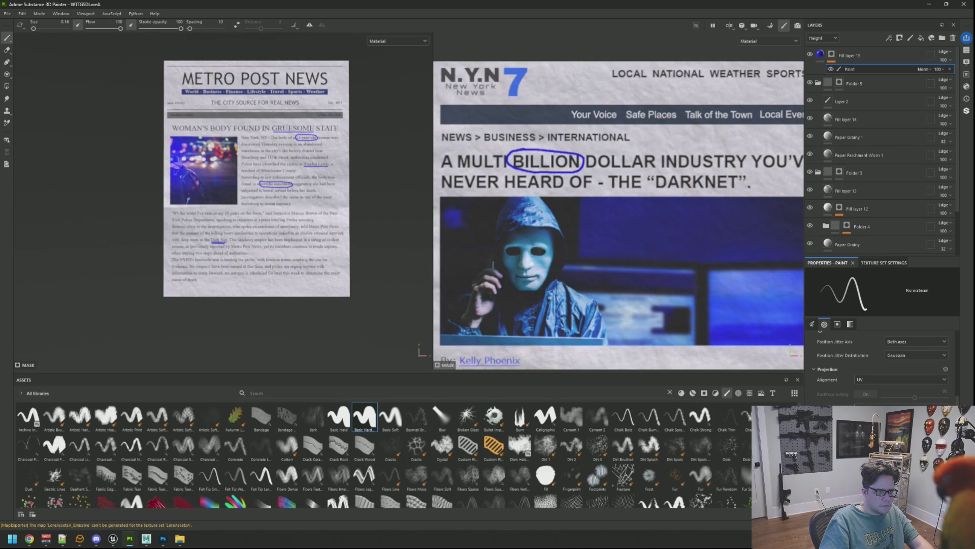
key(ctrl+z)
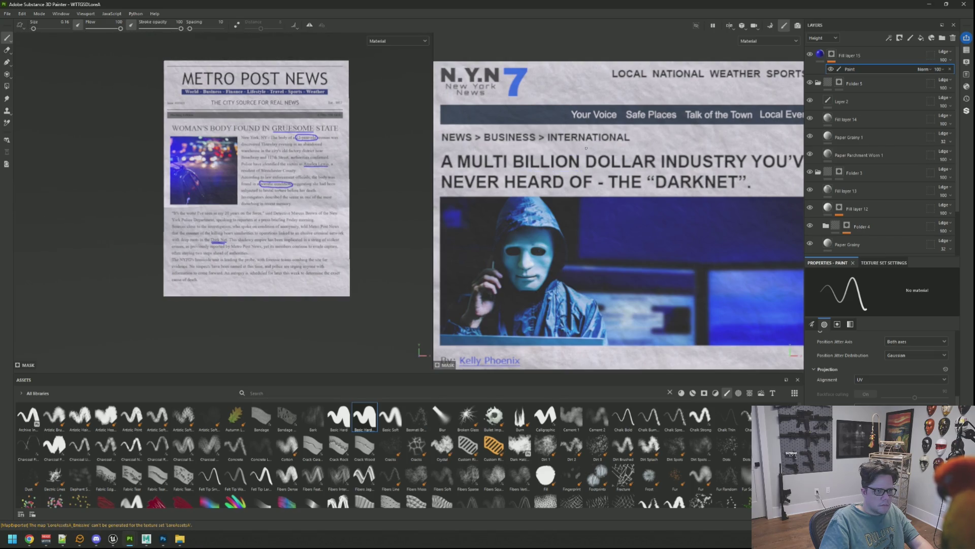
key(ctrl+z)
drag(519, 149, 533, 148)
key(ctrl+z)
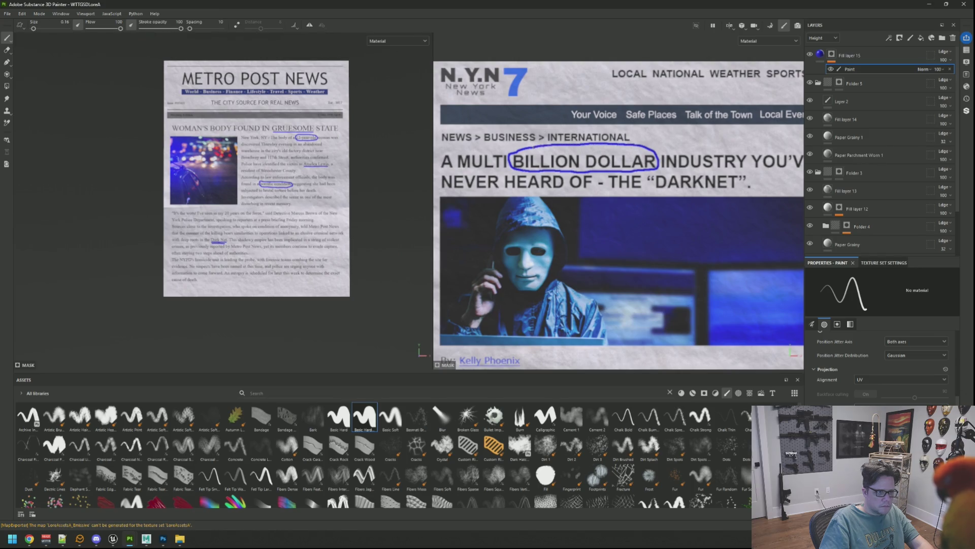
Step: Add a small tick mark above INTERNATIONAL and bring the whole N.Y.N page into view
drag(644, 132, 651, 141)
scroll(256, 178, down, 2)
middle_drag(305, 177, 81, 178)
scroll(300, 183, up, 2)
mouse_move(631, 228)
middle_down()
mouse_move(555, 165)
mouse_move(565, 176)
mouse_move(565, 225)
mouse_move(655, 167)
mouse_move(660, 152)
middle_up()
scroll(555, 166, down, 3)
scroll(619, 214, up, 2)
scroll(619, 214, down, 1)
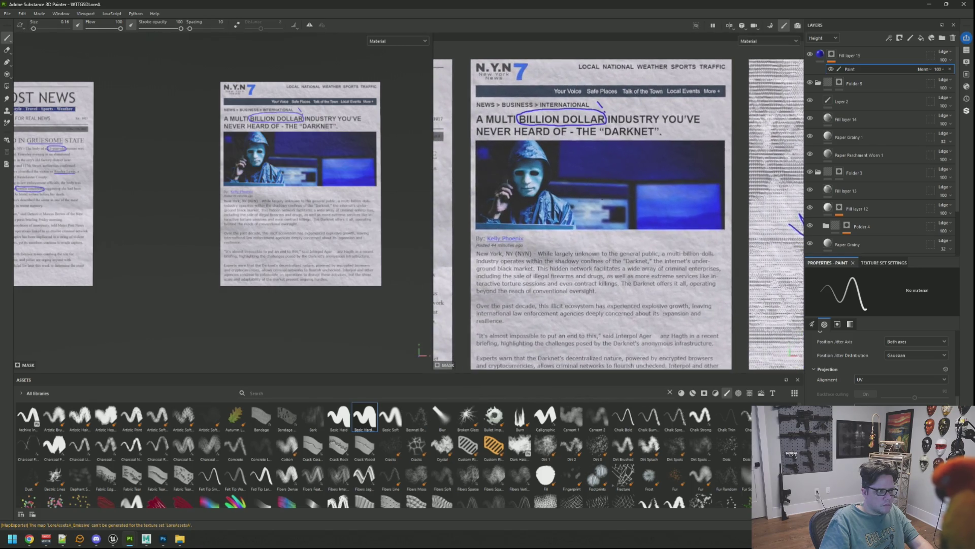
scroll(608, 241, up, 1)
middle_drag(608, 241, 615, 185)
Step: Frame the N.Y.N headline, article image and body text for close work
scroll(607, 148, up, 1)
middle_drag(607, 148, 581, 260)
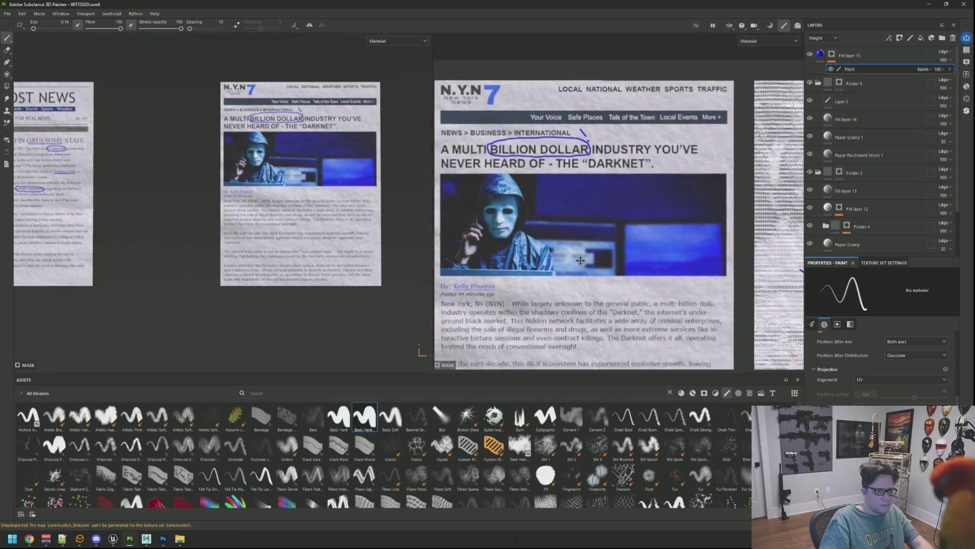
scroll(580, 260, up, 1)
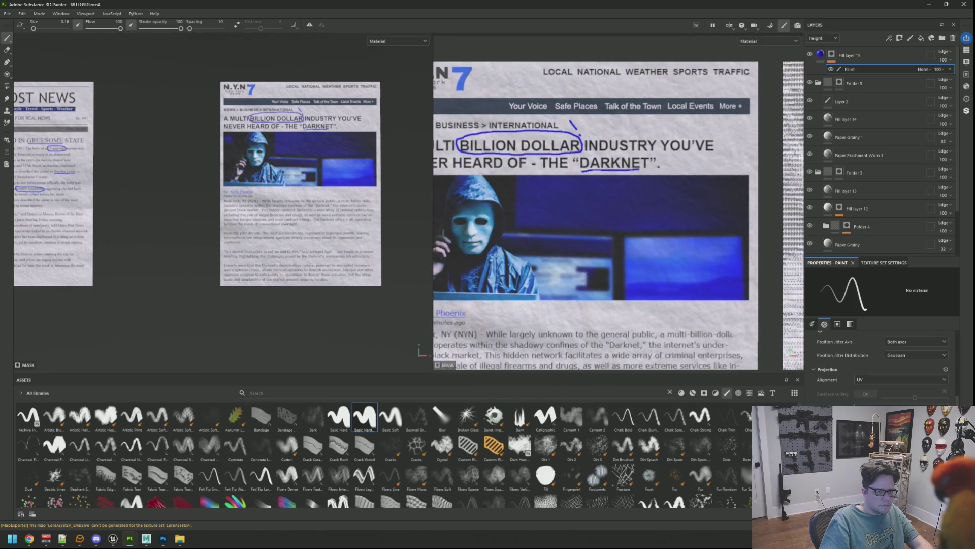
scroll(648, 171, down, 1)
middle_drag(609, 321, 604, 229)
scroll(605, 230, up, 2)
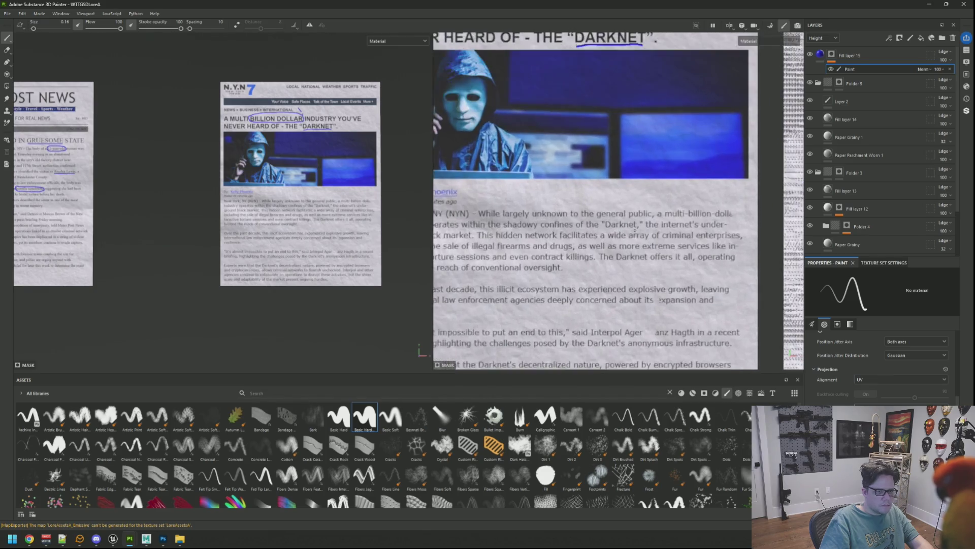
scroll(614, 251, down, 1)
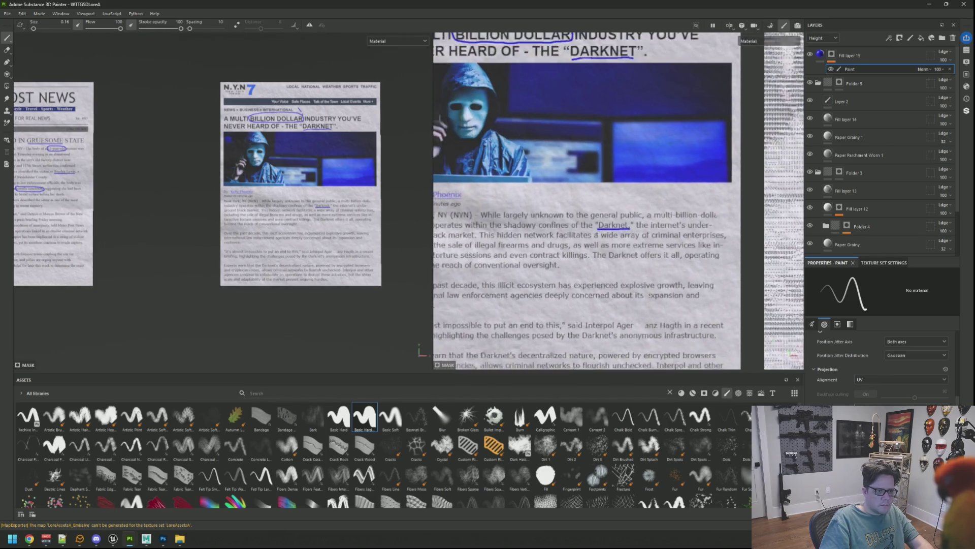
middle_drag(615, 251, 658, 219)
scroll(658, 219, up, 1)
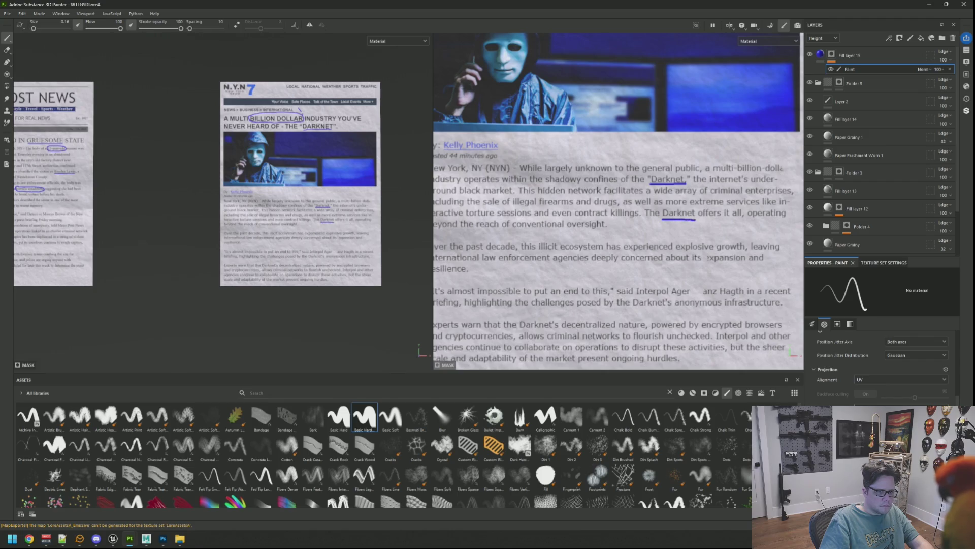
scroll(708, 257, down, 1)
Step: Move the view across the byline and down to the Interpol quote
scroll(661, 251, up, 2)
scroll(628, 246, down, 2)
scroll(628, 246, up, 3)
scroll(628, 247, down, 1)
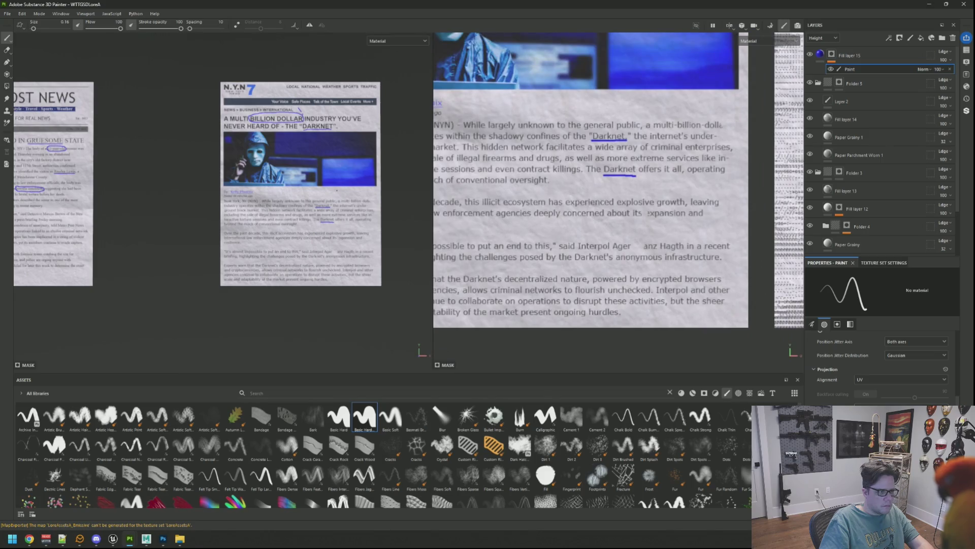
scroll(337, 190, up, 1)
middle_drag(659, 243, 723, 247)
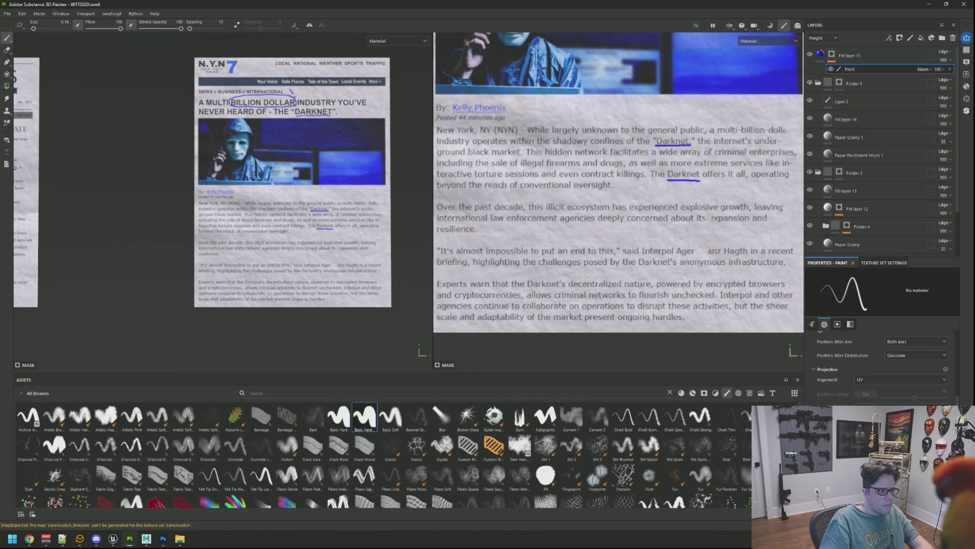
scroll(290, 183, down, 1)
middle_drag(606, 249, 590, 262)
scroll(579, 260, up, 2)
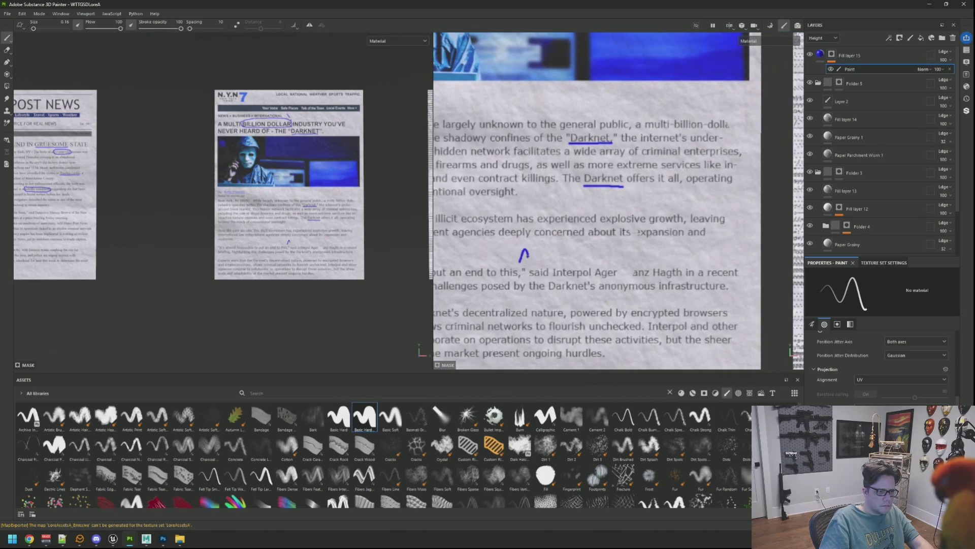
Step: Handwrite 'MONEY!!' beside the Interpol quote in blue pen and export the annotated textures
drag(541, 251, 541, 260)
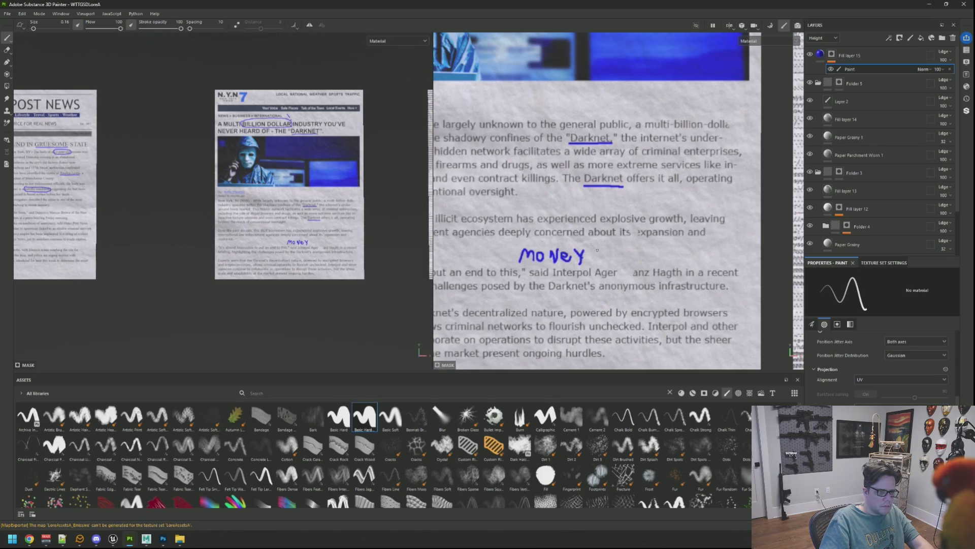
alt+drag(254, 203, 137, 203)
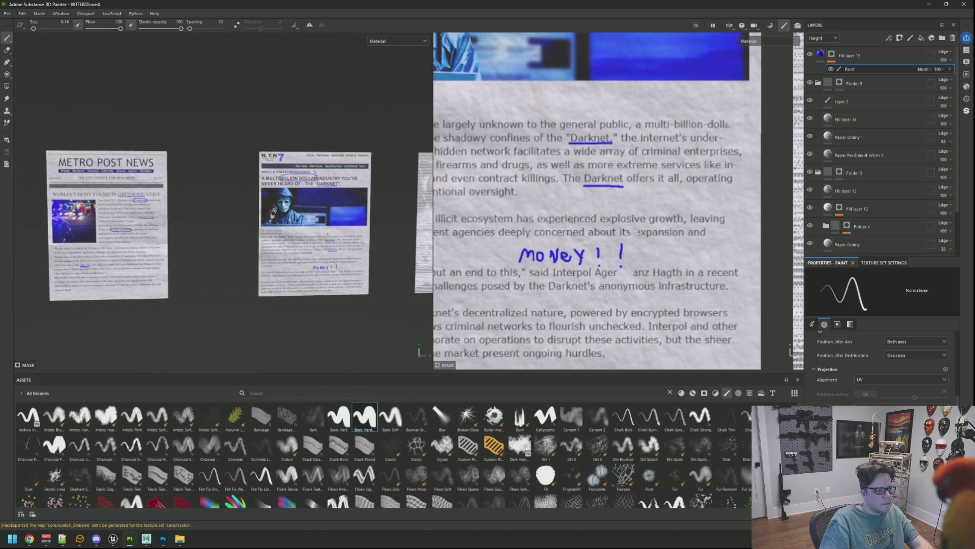
key(ctrl+shift+e)
click(663, 398)
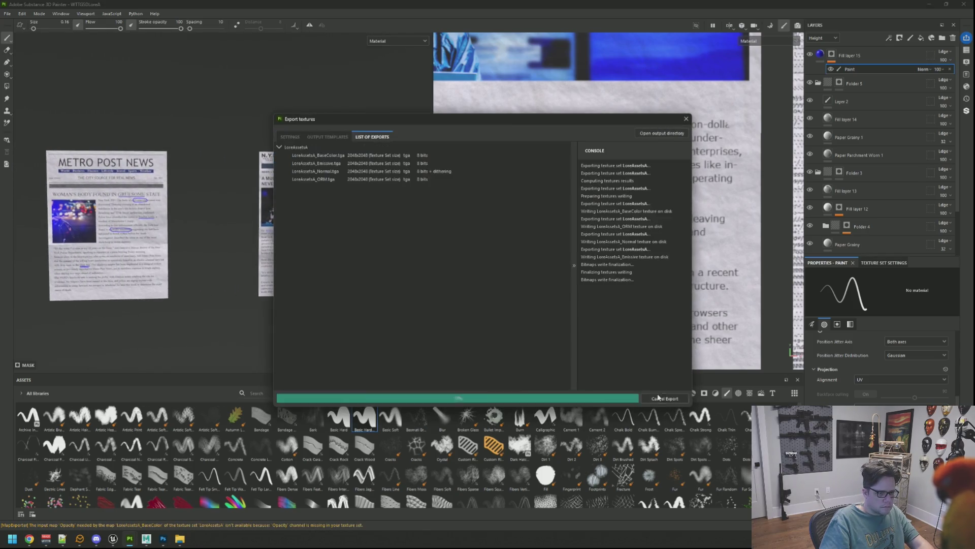
click(110, 538)
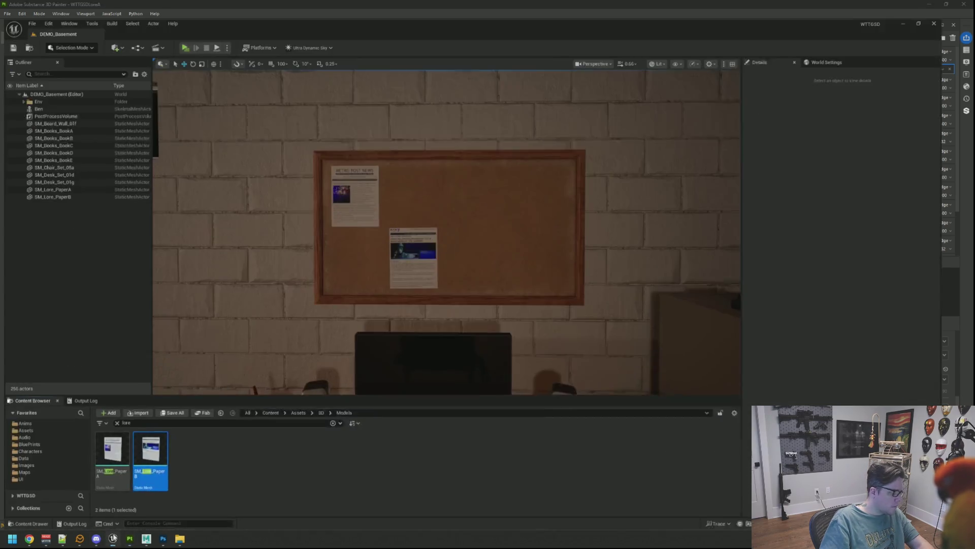
Step: Zoom and pan the Unreal viewport to frame both pinned newspapers on the corkboard
scroll(390, 287, up, 5)
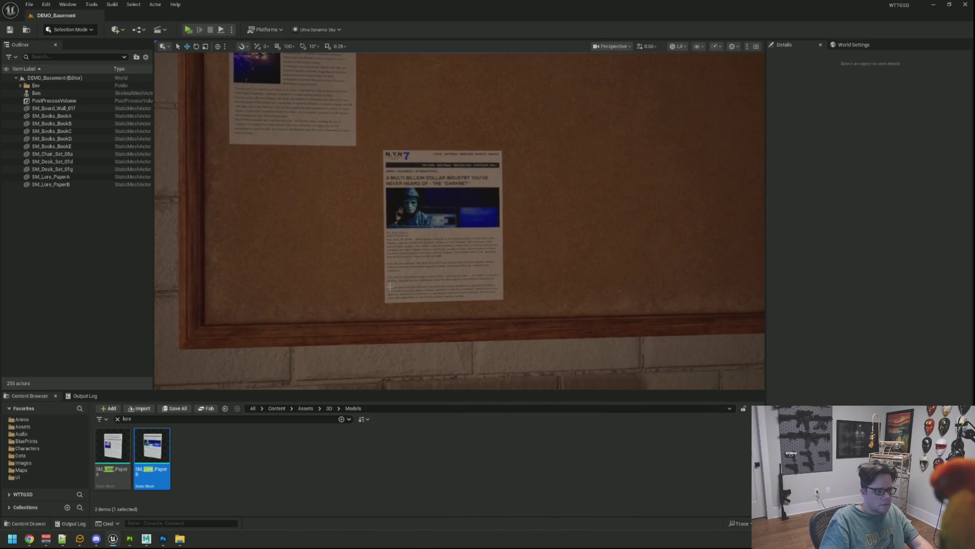
middle_drag(391, 287, 405, 276)
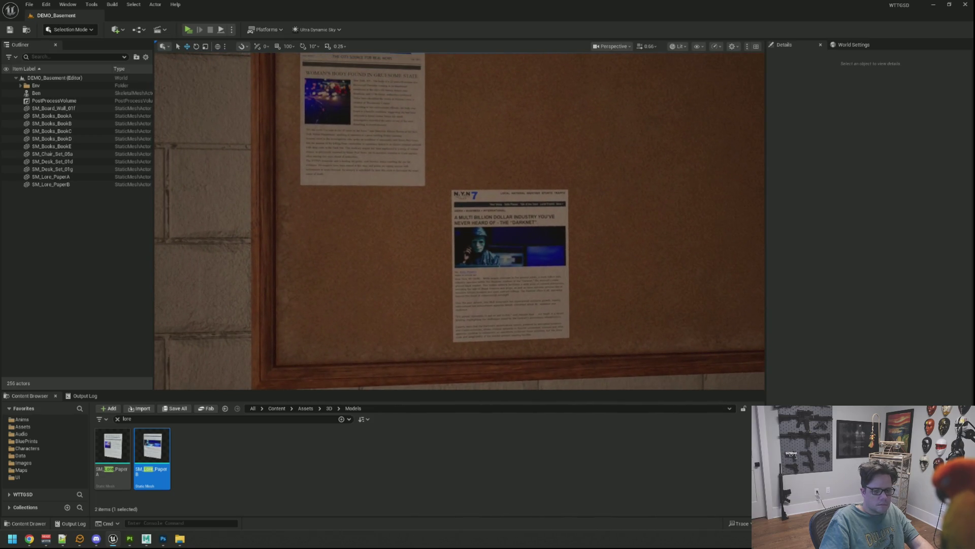
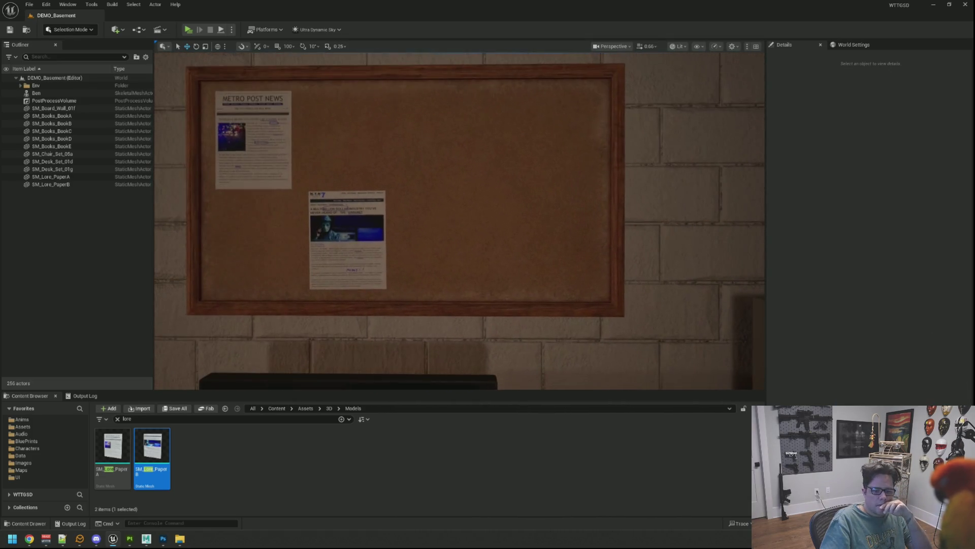
Step: Bring up the Maya scene and select the SM_Lore_PaperC paper sheet
mouse_move(146, 539)
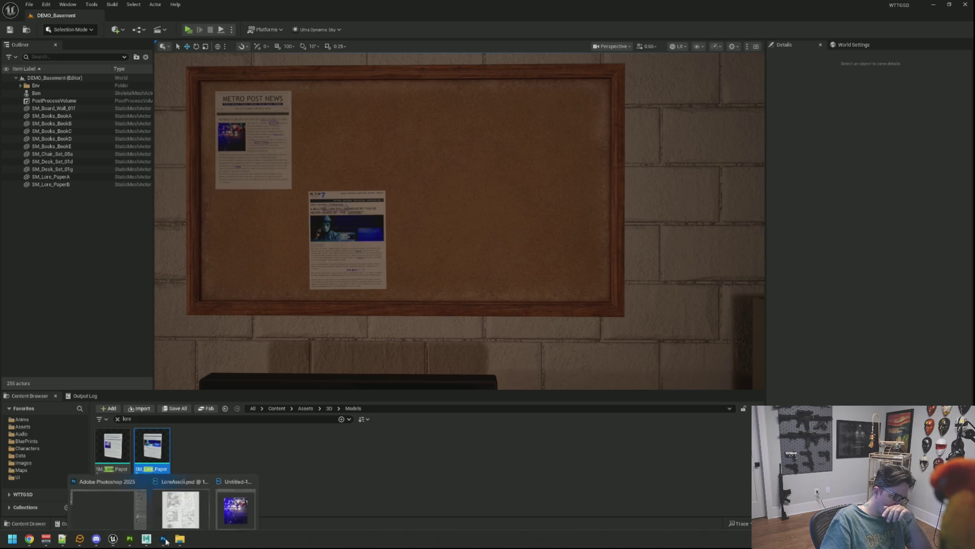
click(109, 495)
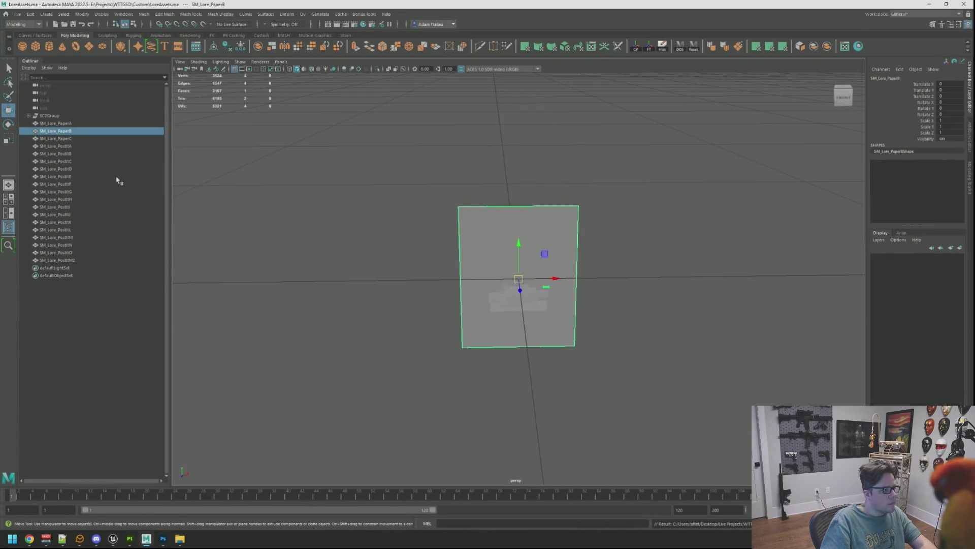
click(56, 138)
key(ctrl+z)
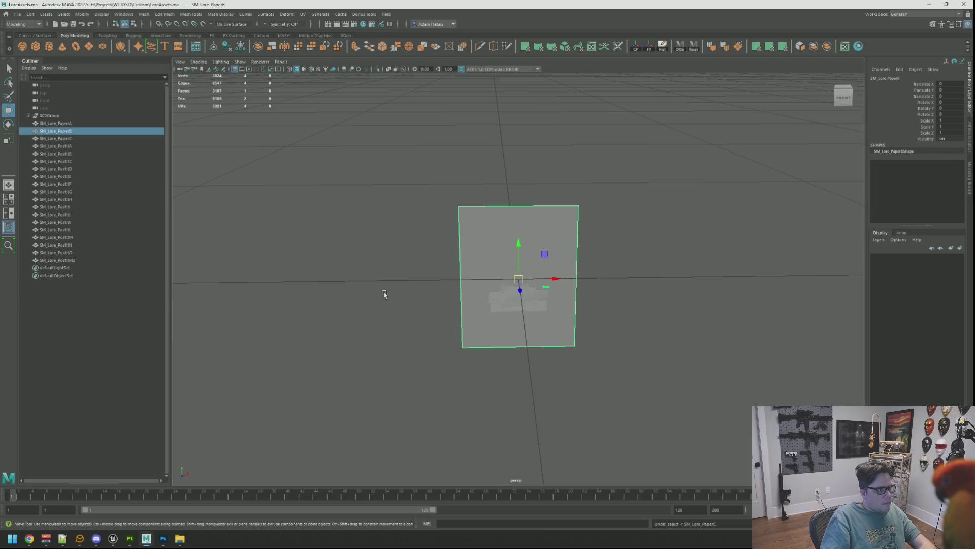
key(ctrl+z)
key(shift+z)
key(shift+z)
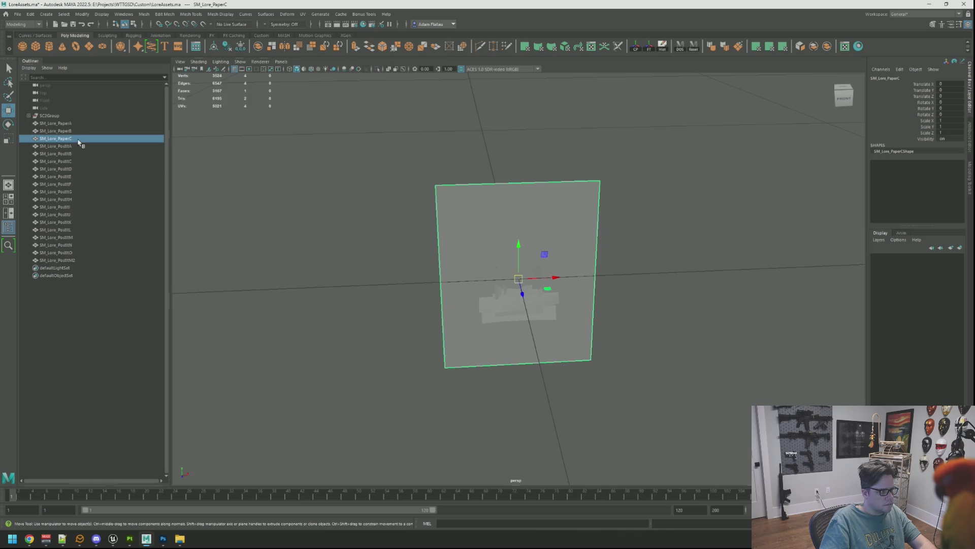
Step: Export only the selected SM_Lore_PaperC sheet as FBX and return to Unreal Engine
key(q)
key(ctrl+shift+s)
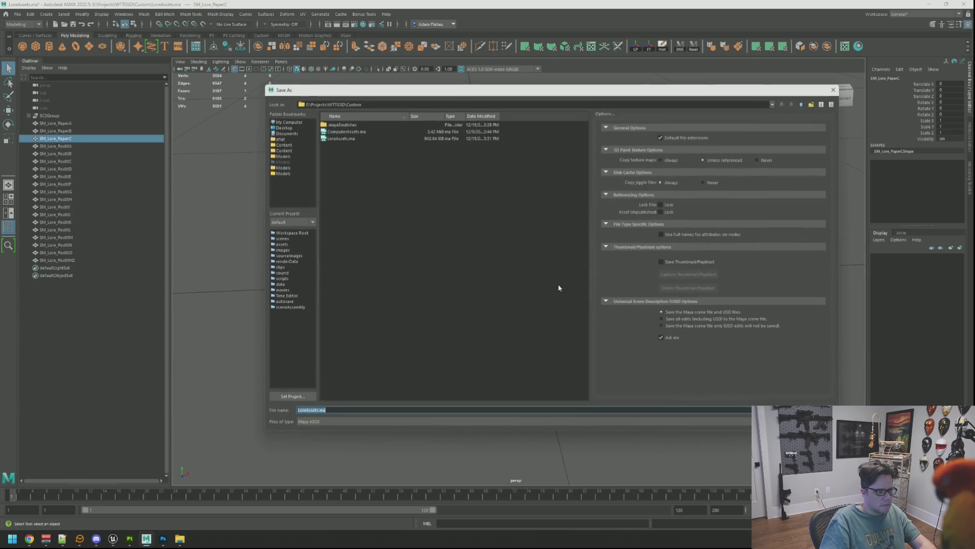
key(Escape)
key(w)
key(ctrl+alt+e)
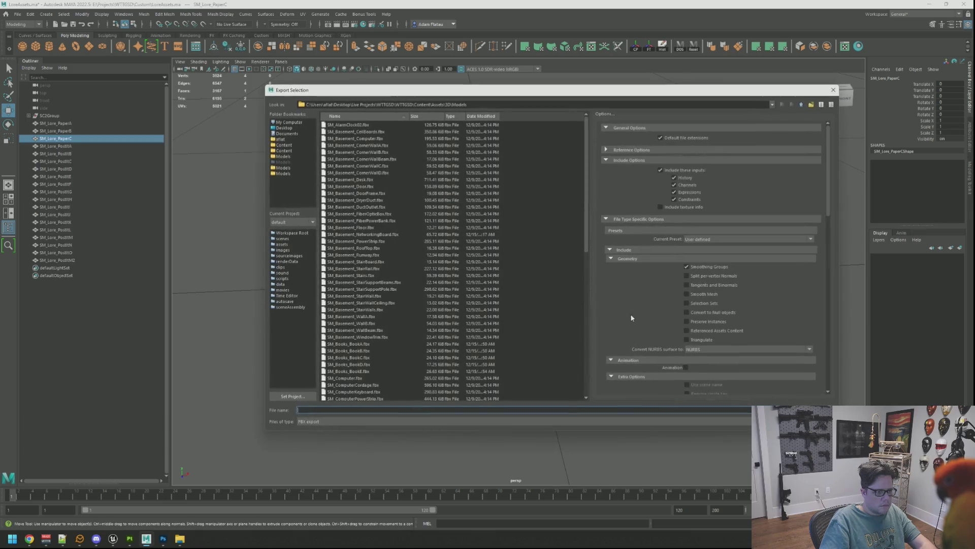
key(Return)
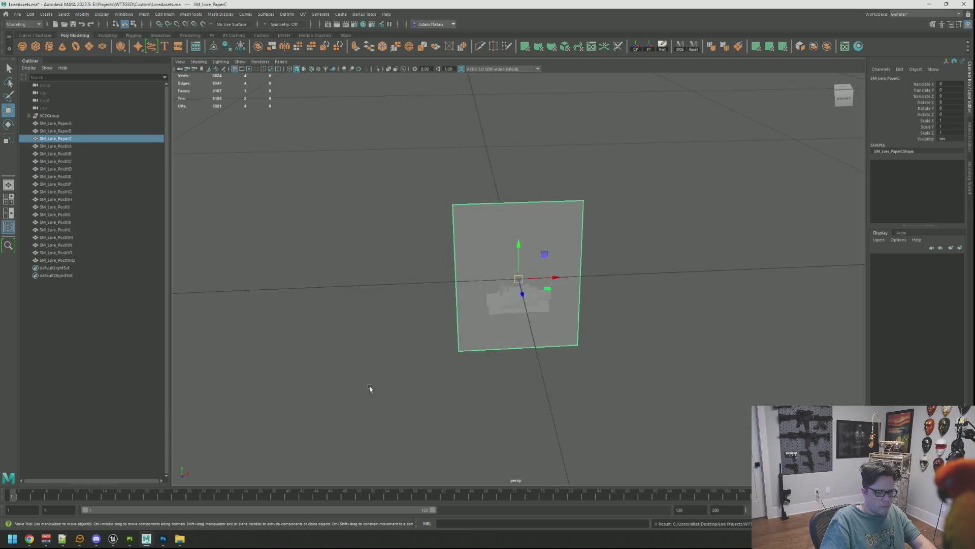
click(113, 539)
Step: Import the SM_Lore_PaperC FBX and set its Element 0 material to MI_LoreAssetsA
mouse_move(130, 538)
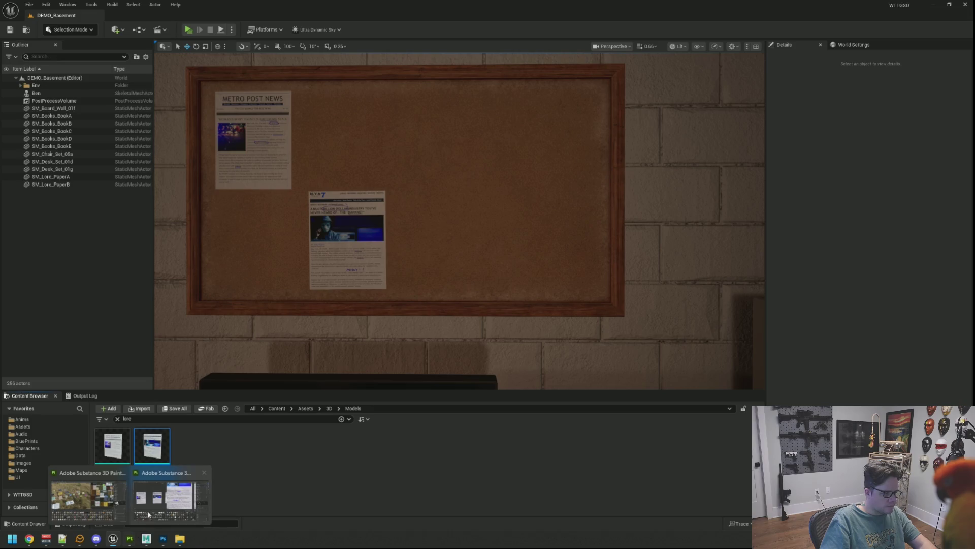
click(211, 473)
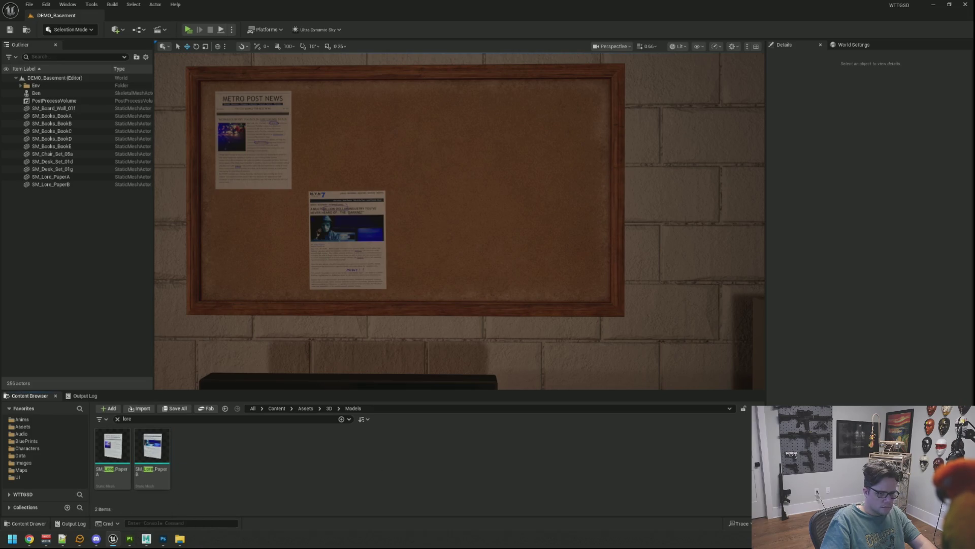
click(597, 401)
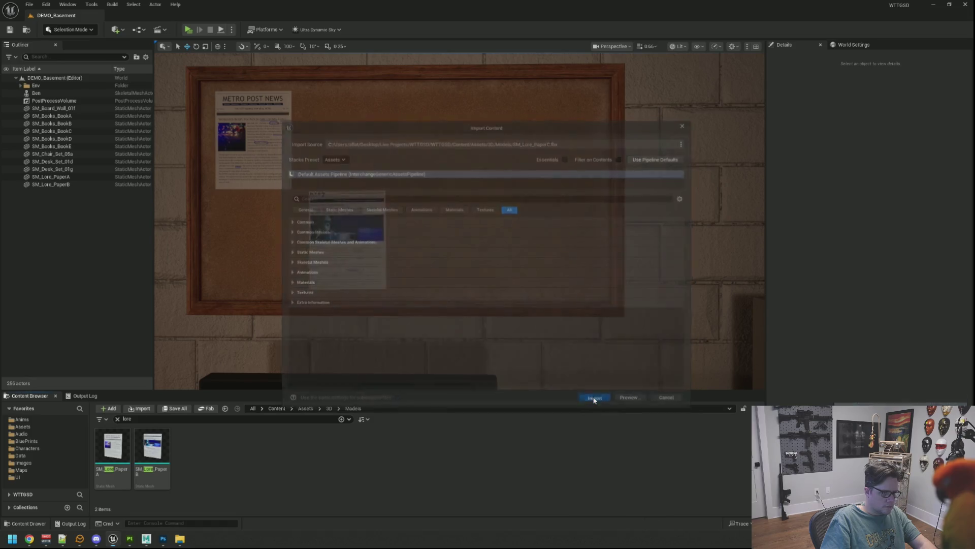
right_click(187, 452)
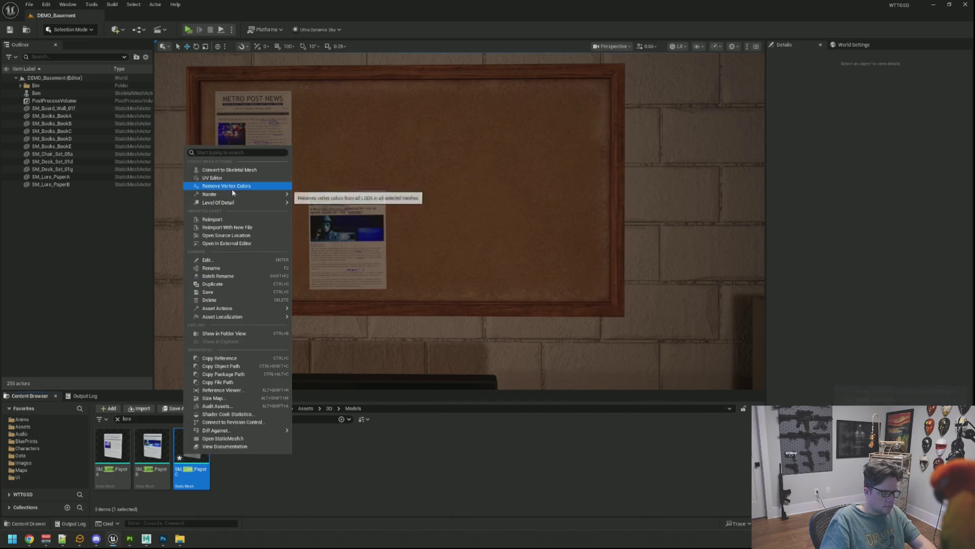
mouse_move(254, 194)
click(315, 220)
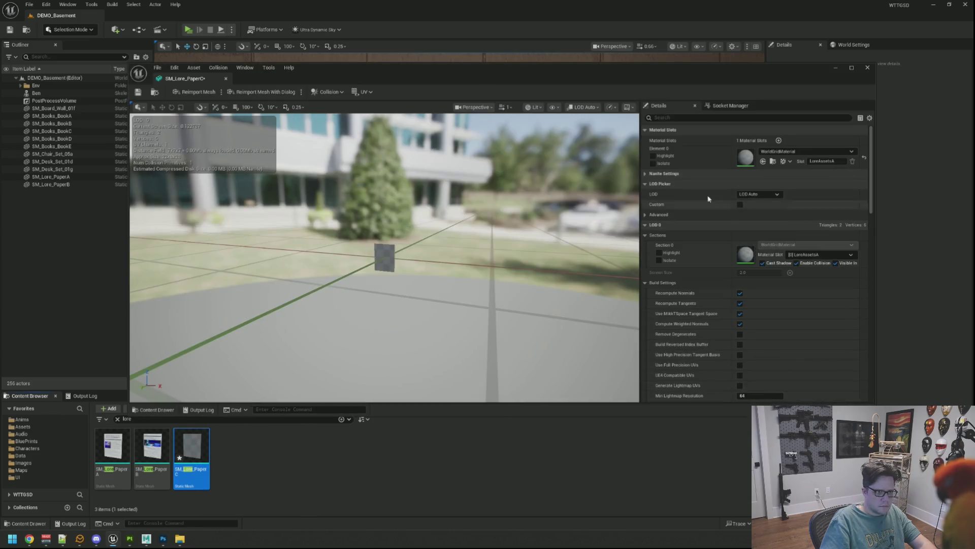
click(777, 151)
text(Lore)
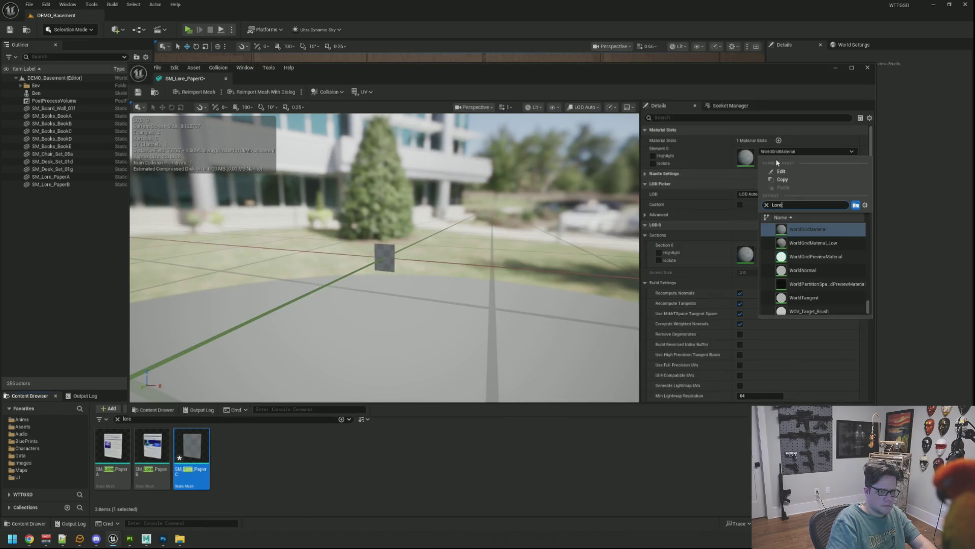
key(Return)
mouse_move(382, 248)
mouse_down()
mouse_move(371, 233)
mouse_move(382, 247)
mouse_up()
Step: Save the SM_Lore_PaperC mesh and drag it onto the basement corkboard
click(138, 92)
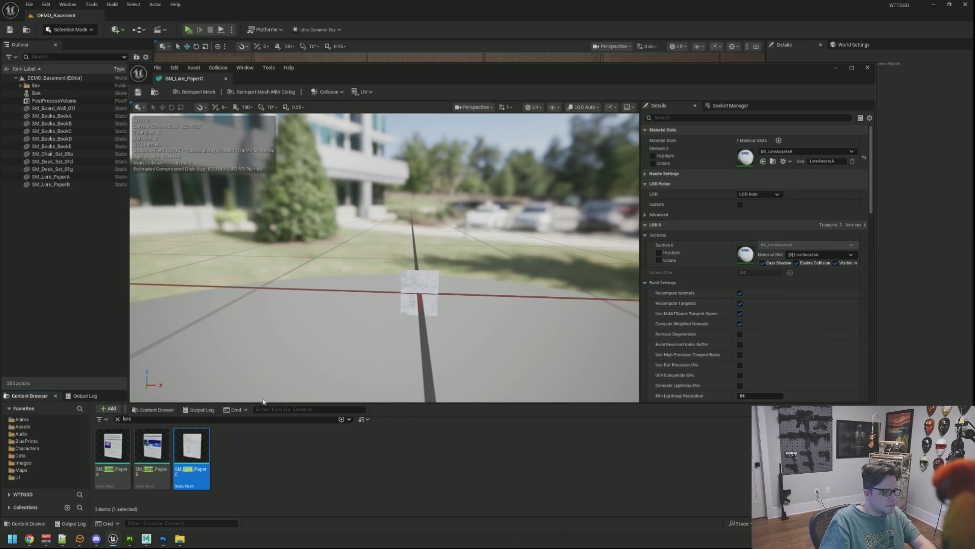
click(226, 78)
mouse_move(197, 438)
mouse_down()
mouse_move(544, 141)
mouse_move(548, 127)
mouse_move(539, 153)
mouse_move(490, 166)
mouse_up()
key(f)
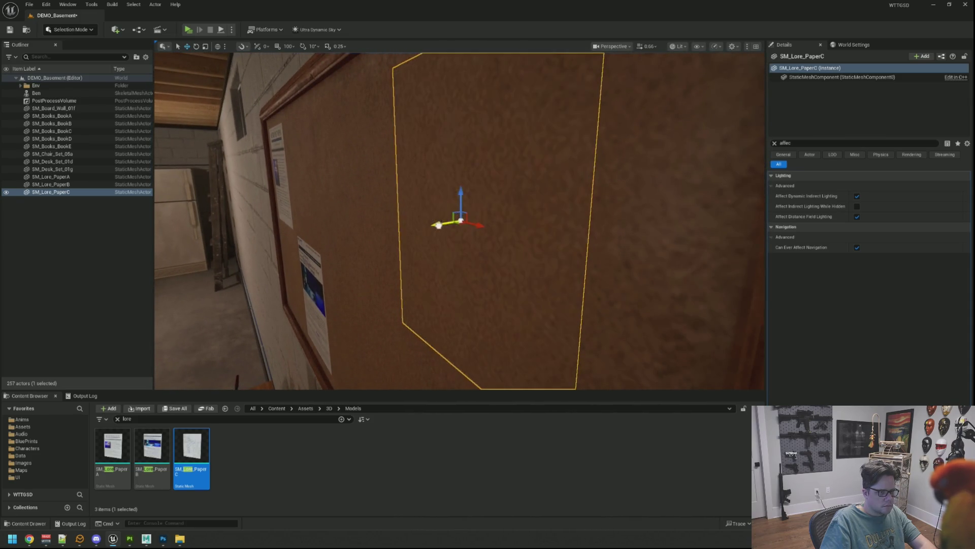
Step: Deselect the paper and view the corkboard face-on and from the right to check placement
key(Escape)
mouse_move(437, 224)
right_down()
mouse_move(467, 215)
mouse_move(391, 173)
mouse_move(417, 182)
mouse_move(418, 196)
mouse_move(426, 152)
right_up()
scroll(411, 177, down, 5)
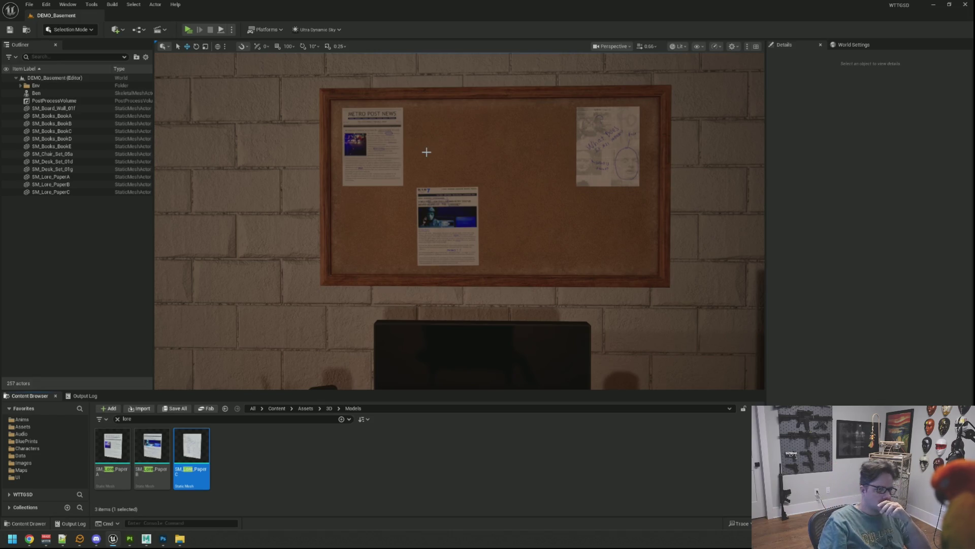
right_drag(455, 183, 413, 191)
scroll(427, 183, down, 3)
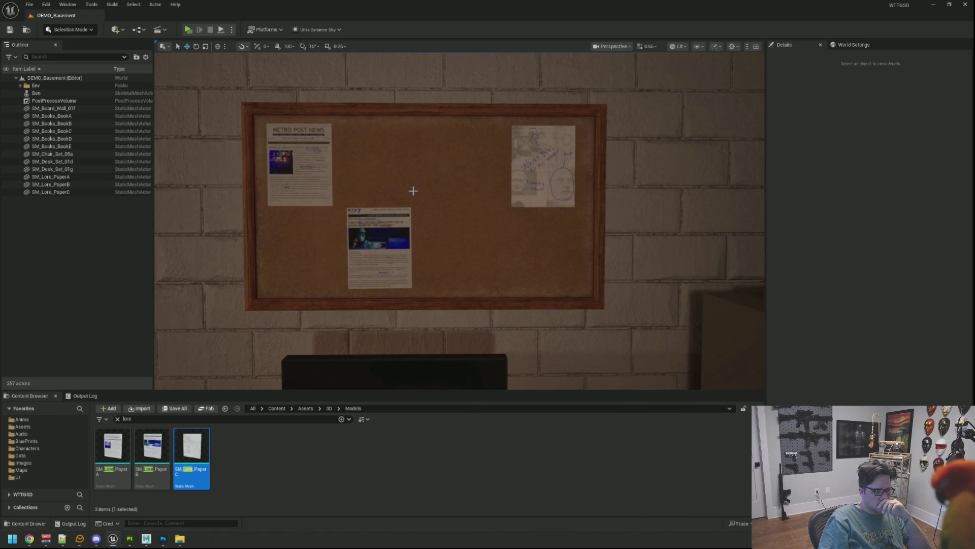
Step: Switch to the SC2 sticky-note project, collapse Newbooks and expand the Postit layer group
mouse_move(130, 539)
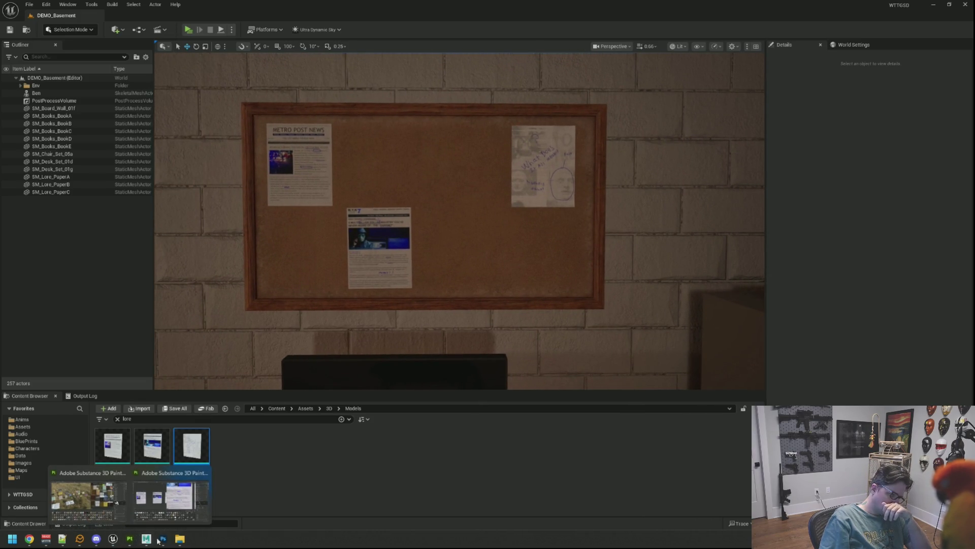
click(89, 498)
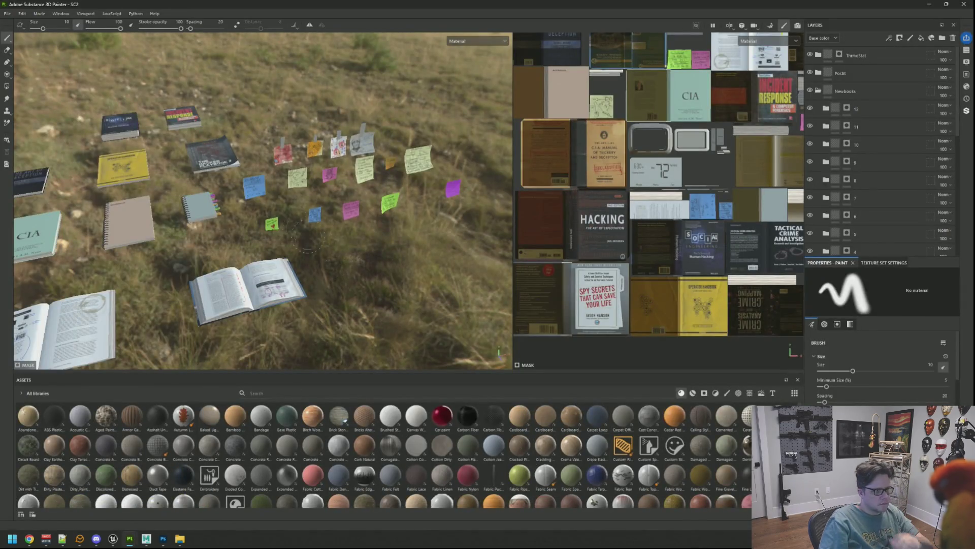
mouse_move(287, 217)
alt+mouse_down()
mouse_move(345, 200)
mouse_move(282, 229)
alt+mouse_up()
click(818, 92)
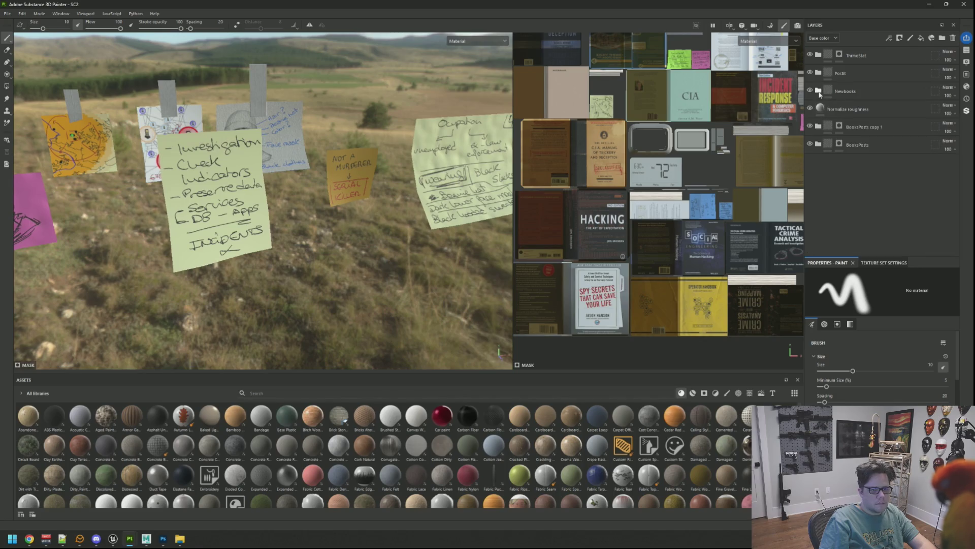
click(818, 74)
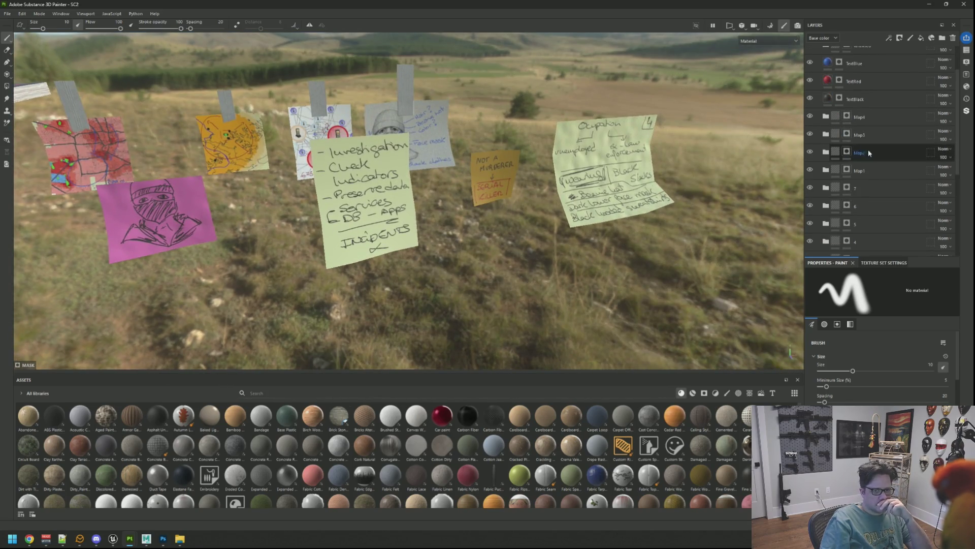
scroll(868, 149, down, 2)
click(839, 101)
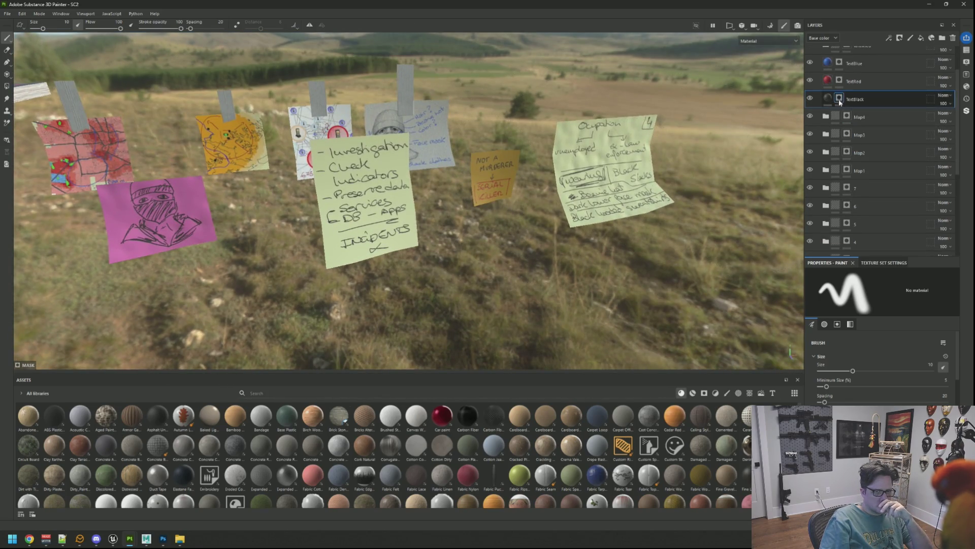
click(810, 98)
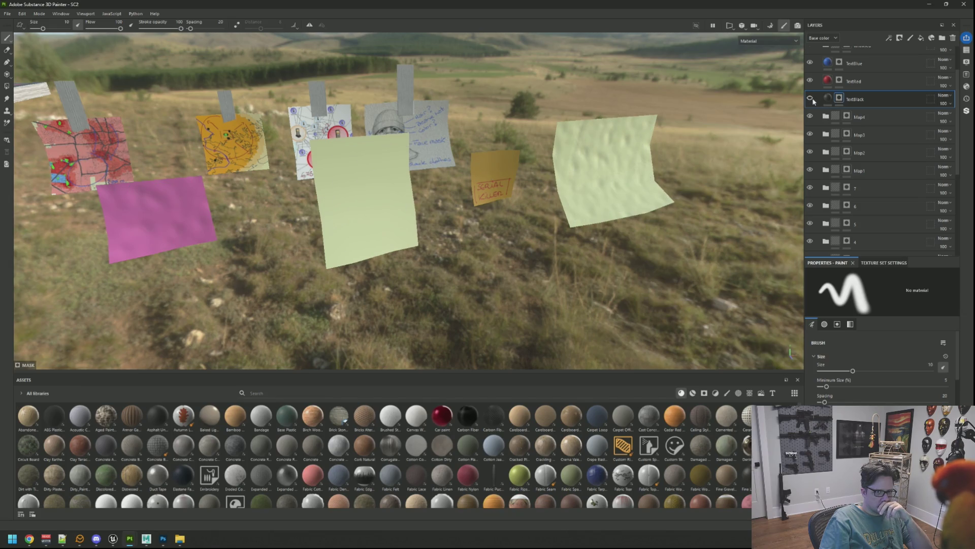
click(810, 98)
scroll(823, 155, down, 5)
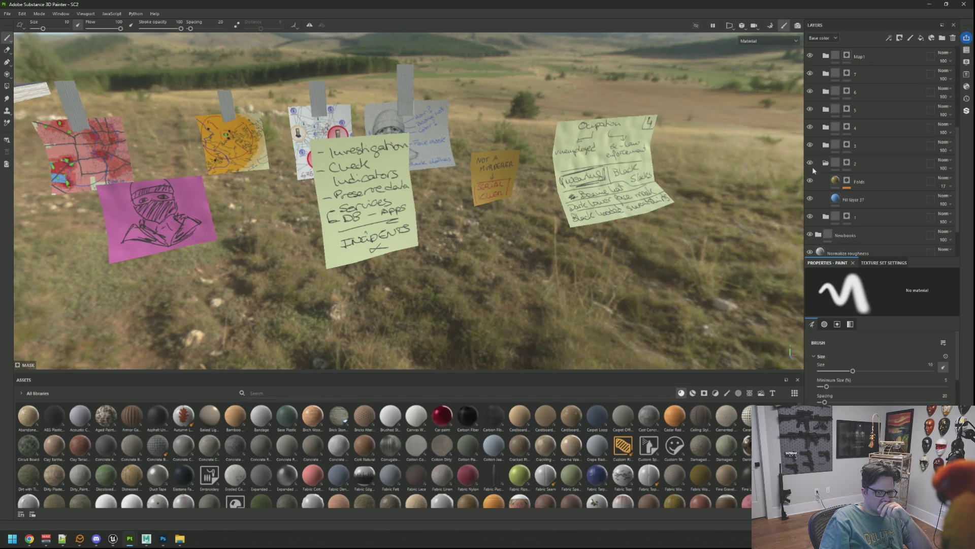
click(826, 163)
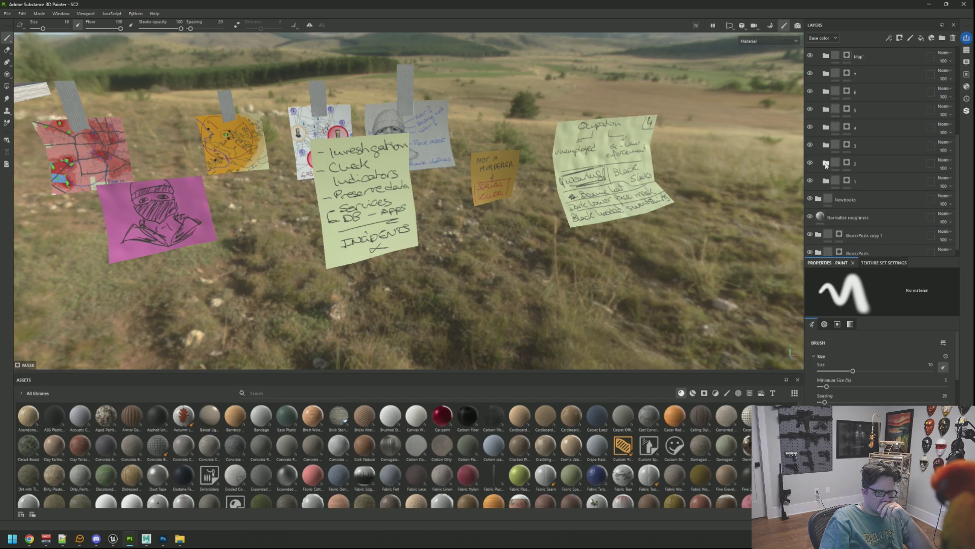
click(810, 181)
click(810, 146)
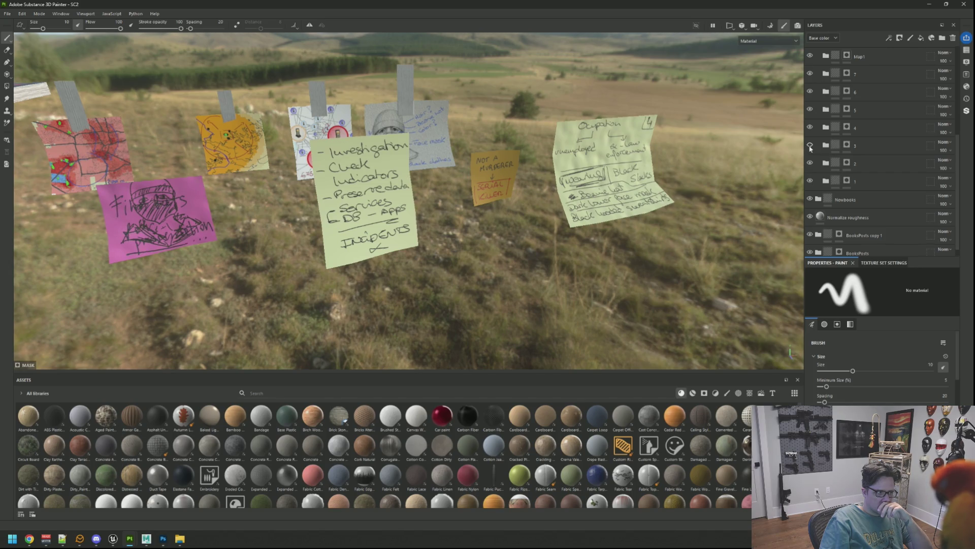
click(810, 128)
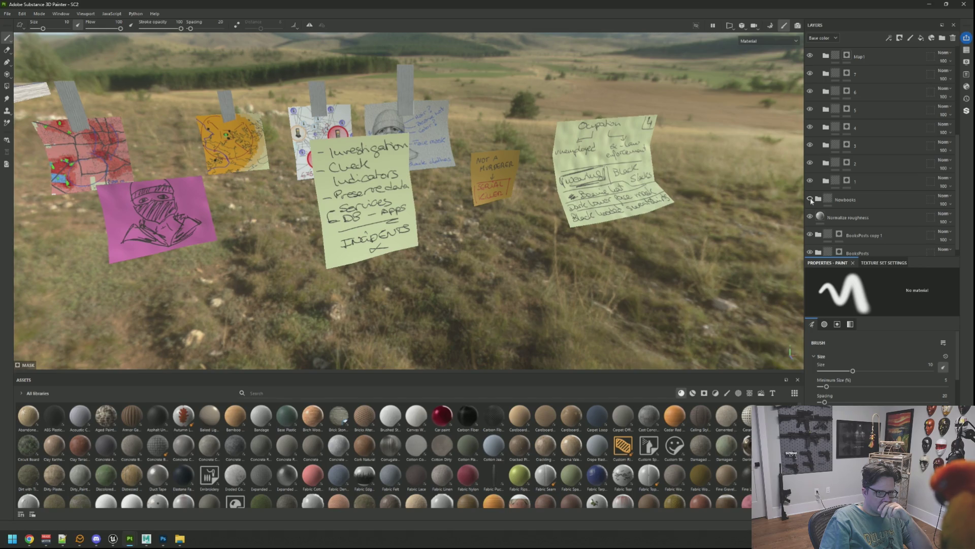
scroll(817, 218, down, 1)
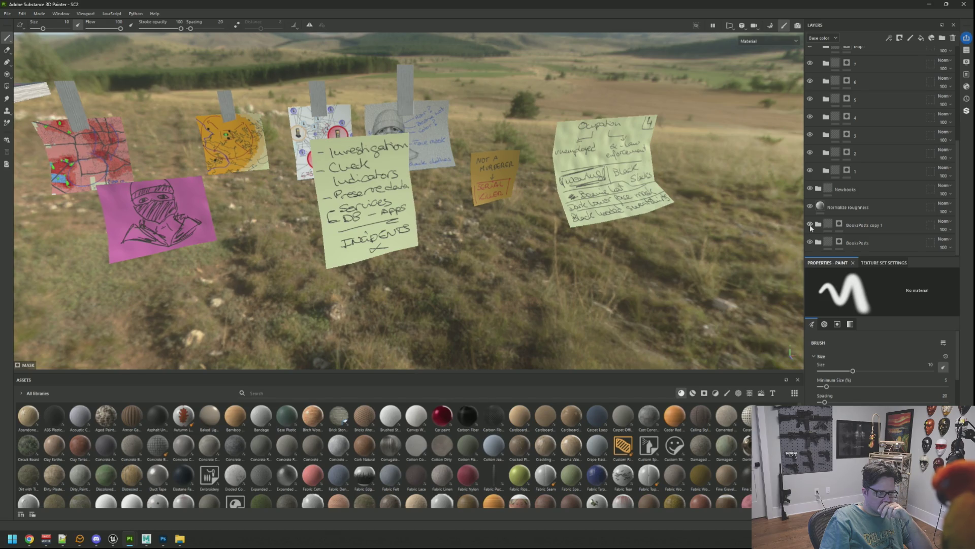
click(809, 225)
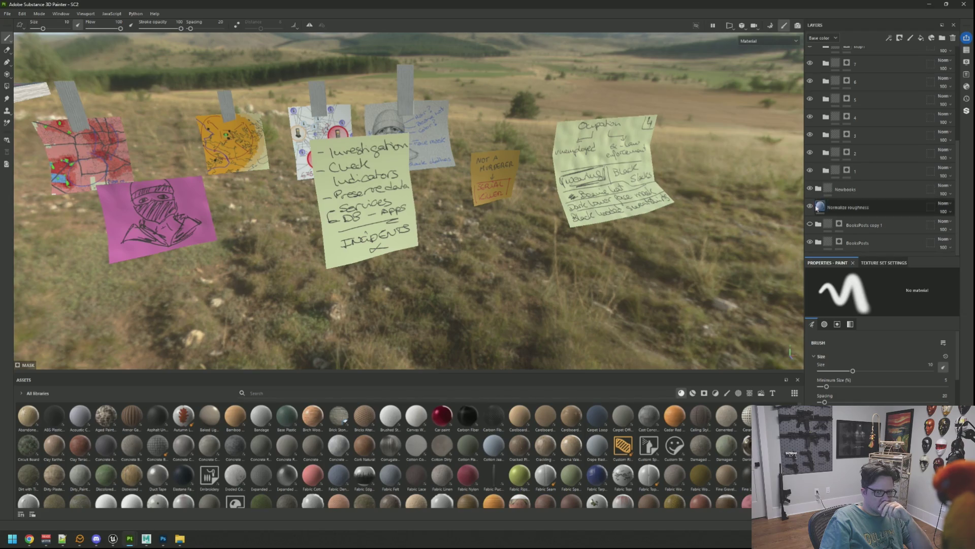
scroll(825, 211, up, 5)
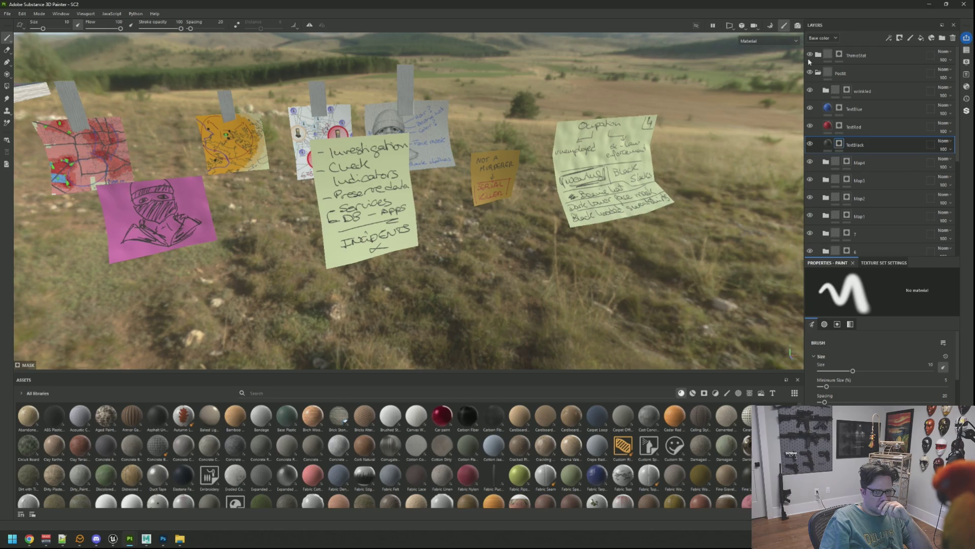
click(818, 74)
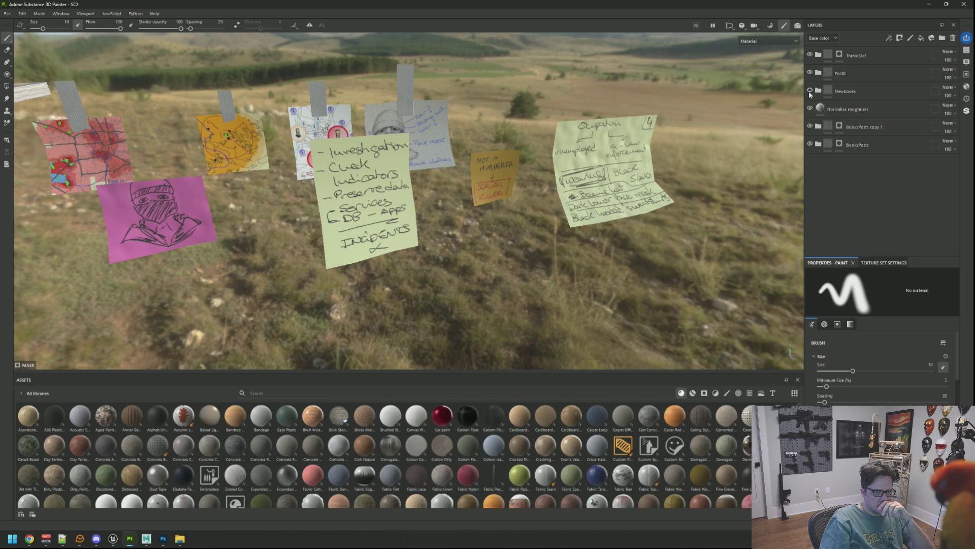
mouse_move(630, 153)
alt+middle_down()
mouse_move(610, 127)
mouse_move(650, 152)
mouse_move(635, 139)
alt+middle_up()
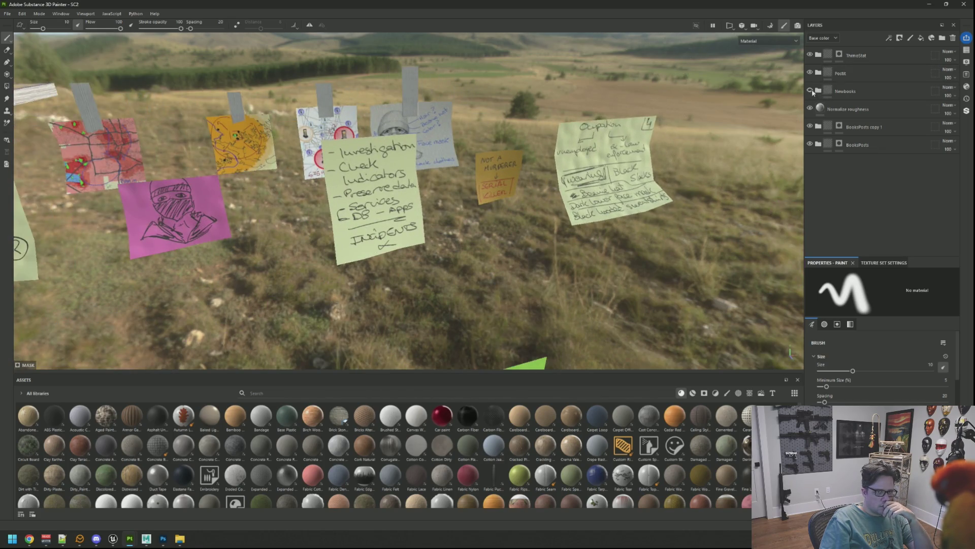
Step: Toggle the Postit folder's visibility, expand it, and check the wrinkled layer's effect
click(812, 73)
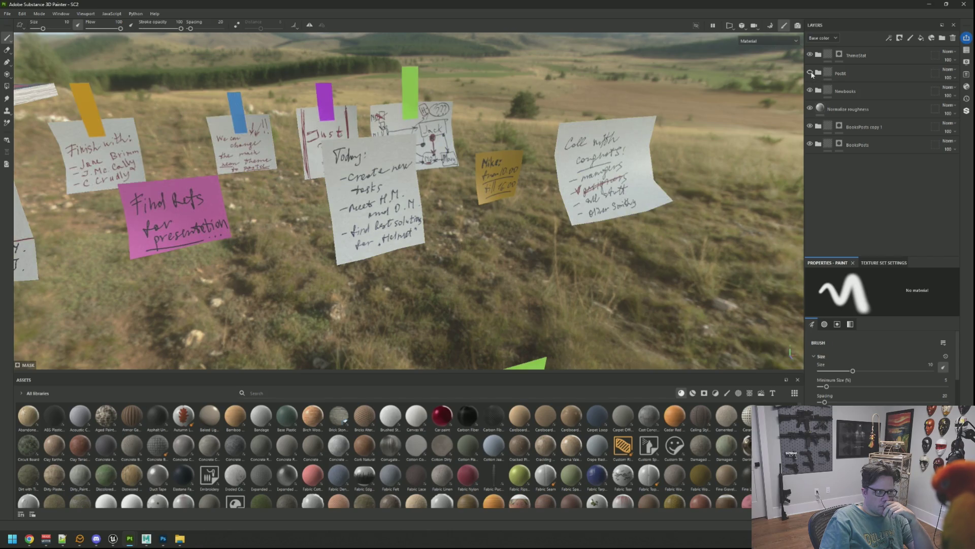
click(811, 73)
click(818, 71)
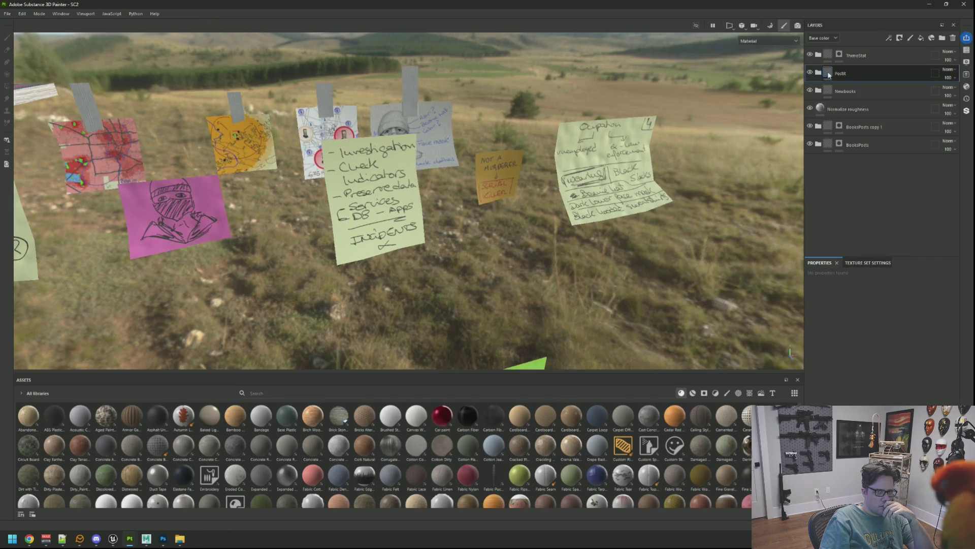
click(819, 73)
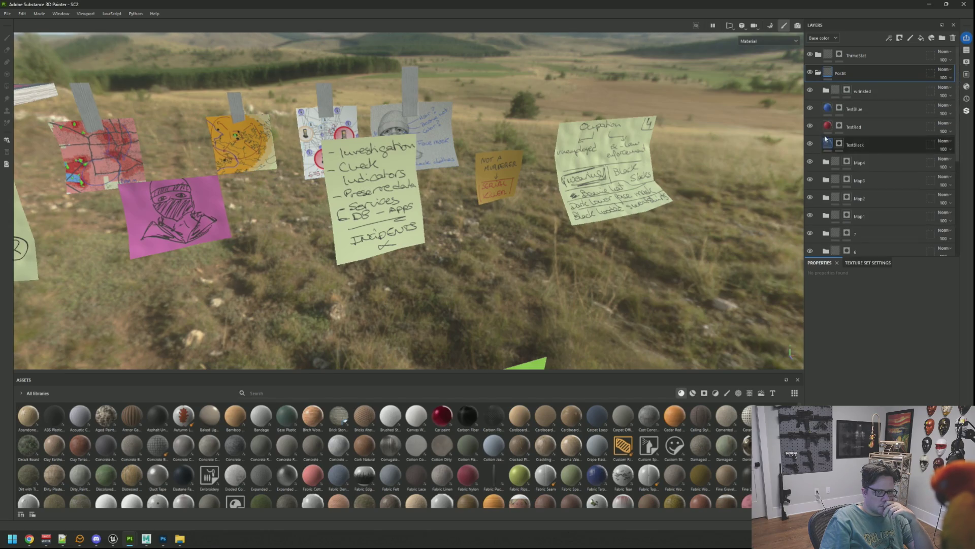
click(810, 91)
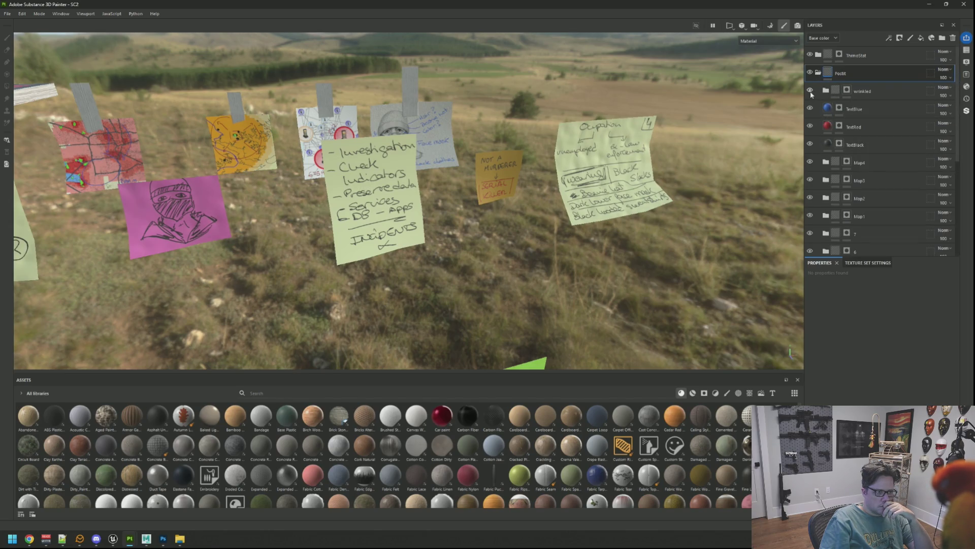
scroll(839, 132, down, 2)
Step: Toggle the Map4, Map3, Map2, Map1, NOT A MURDERER and layer 5 notes to compare them
click(810, 117)
click(809, 117)
click(809, 134)
click(810, 133)
click(811, 152)
click(810, 152)
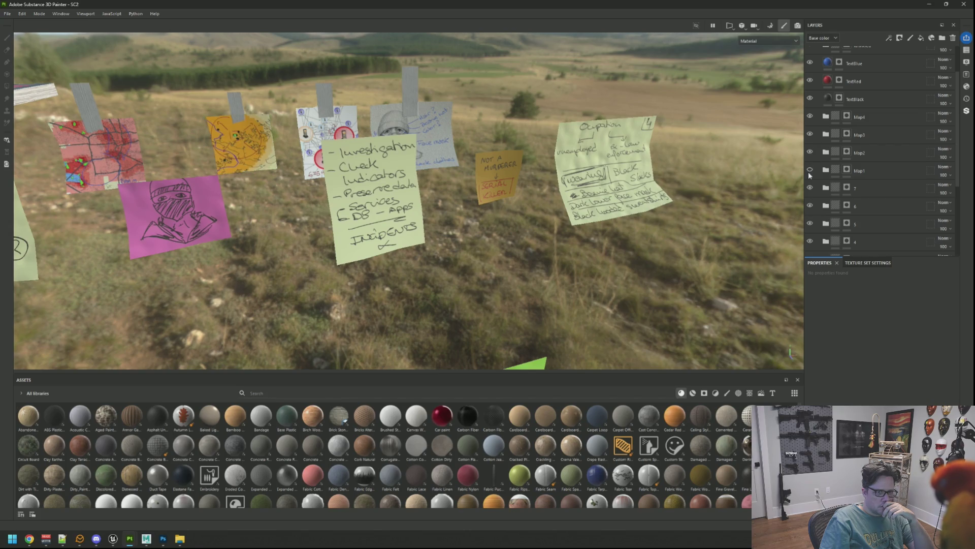
click(809, 171)
scroll(826, 185, down, 2)
click(812, 173)
click(811, 173)
click(811, 155)
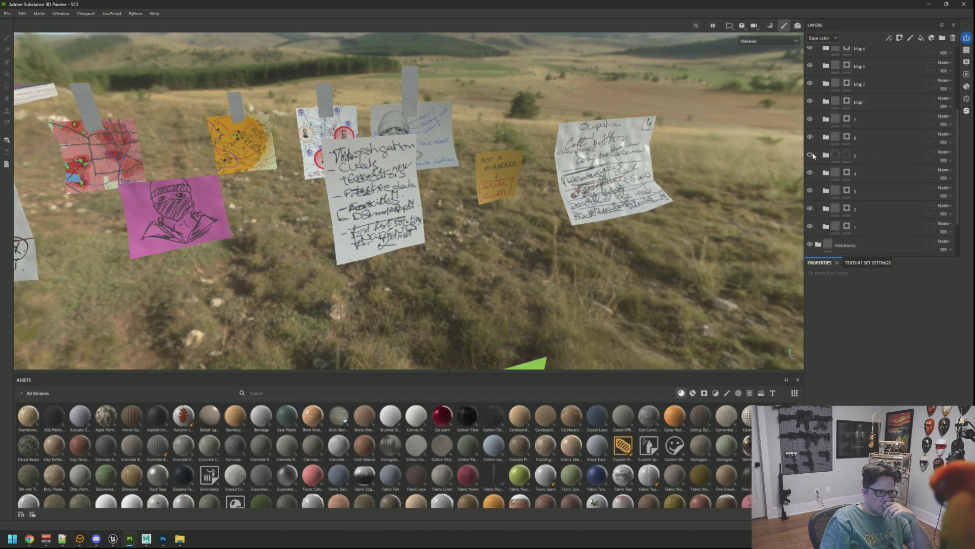
Step: Inspect Fill layer 37 inside layer 5 and its ECED87 base colour
click(826, 155)
click(837, 172)
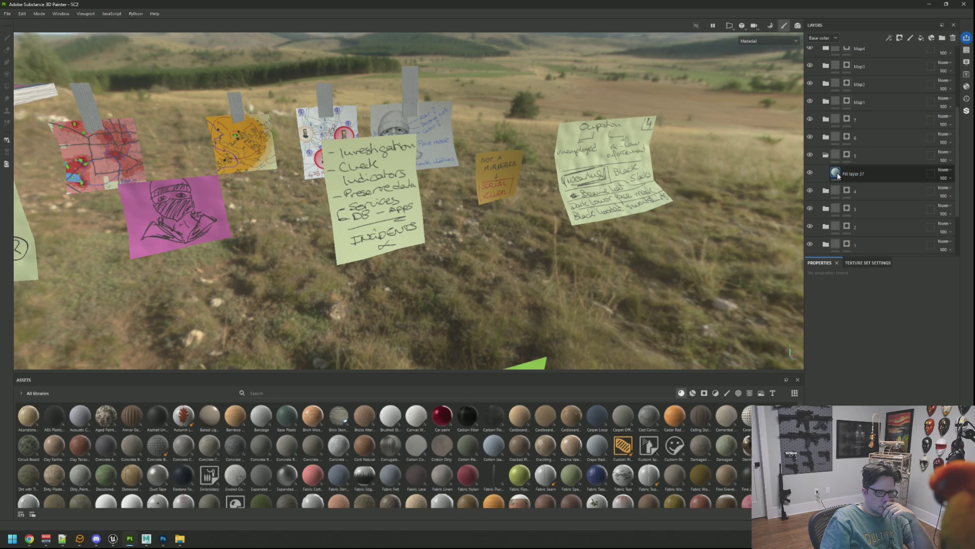
click(838, 276)
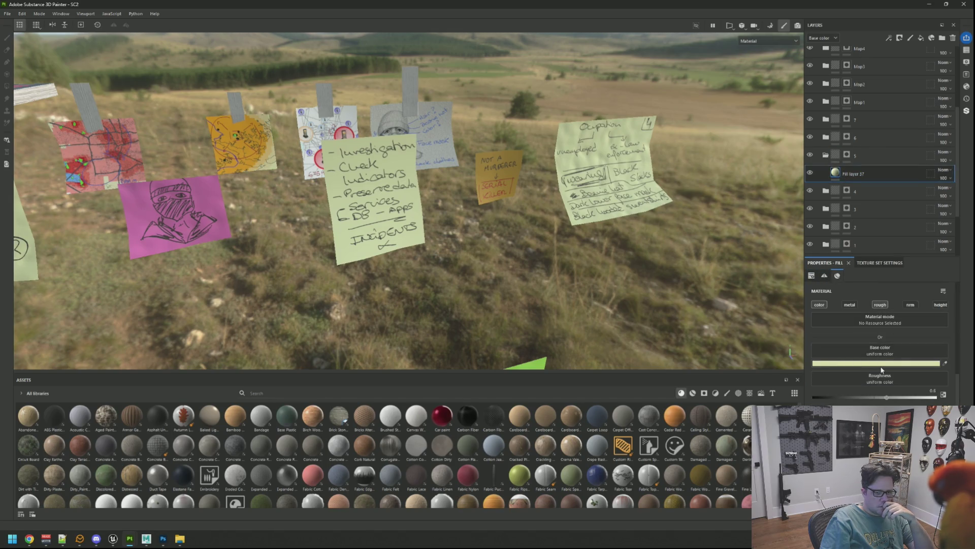
click(881, 364)
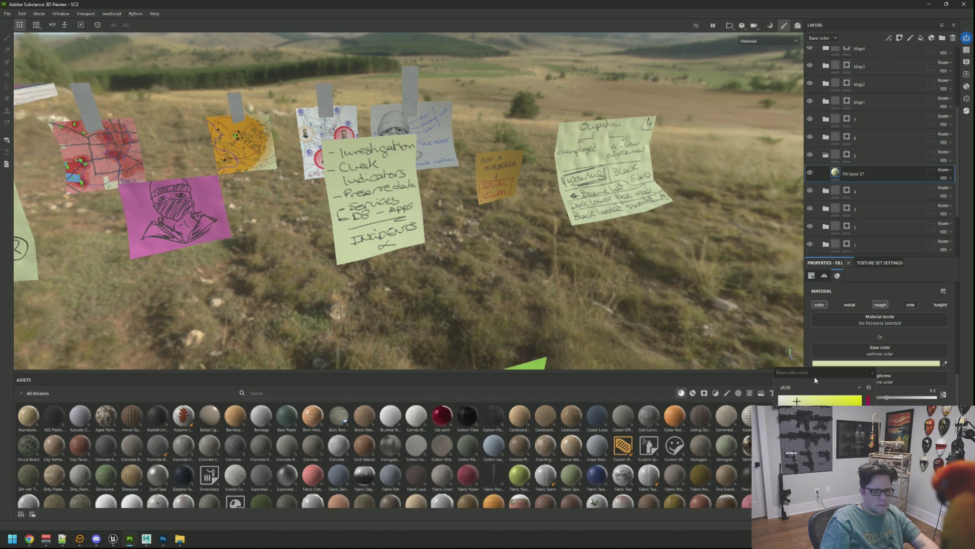
drag(814, 372, 767, 209)
click(794, 325)
key(Escape)
Step: Orbit closer to the notes and start renaming Fill layer 37
mouse_move(559, 183)
alt+mouse_down()
mouse_move(581, 175)
mouse_move(493, 209)
mouse_move(508, 193)
mouse_move(518, 218)
alt+mouse_up()
scroll(854, 191, down, 1)
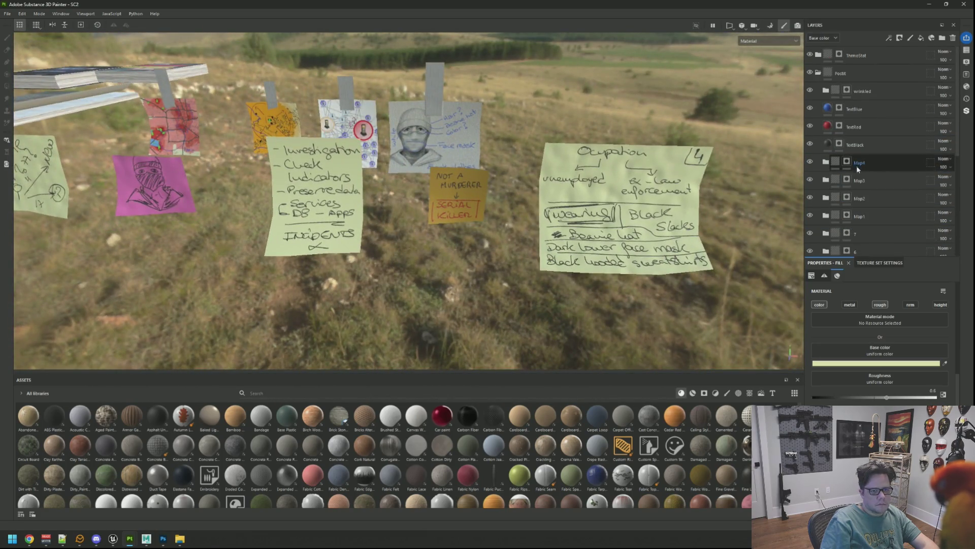
scroll(856, 166, up, 1)
double_click(860, 174)
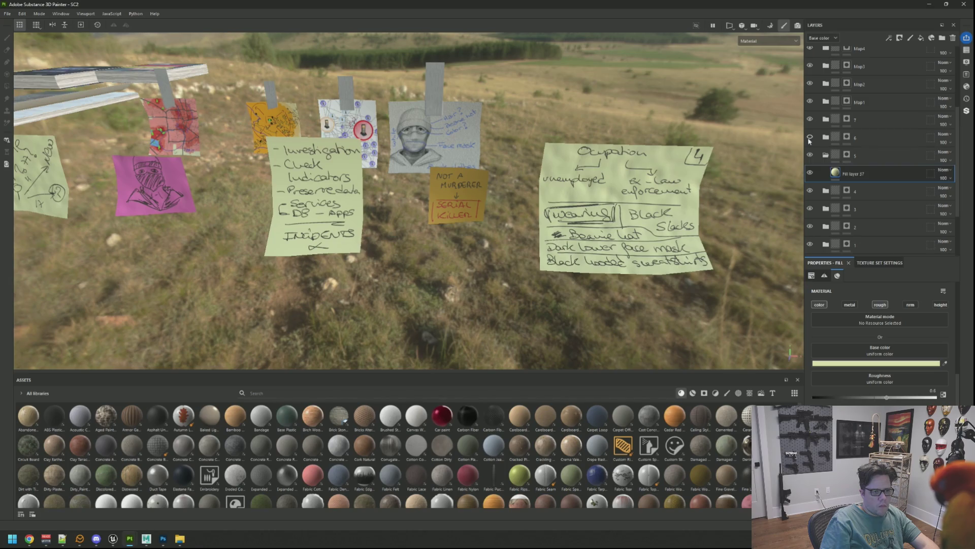
scroll(811, 139, up, 5)
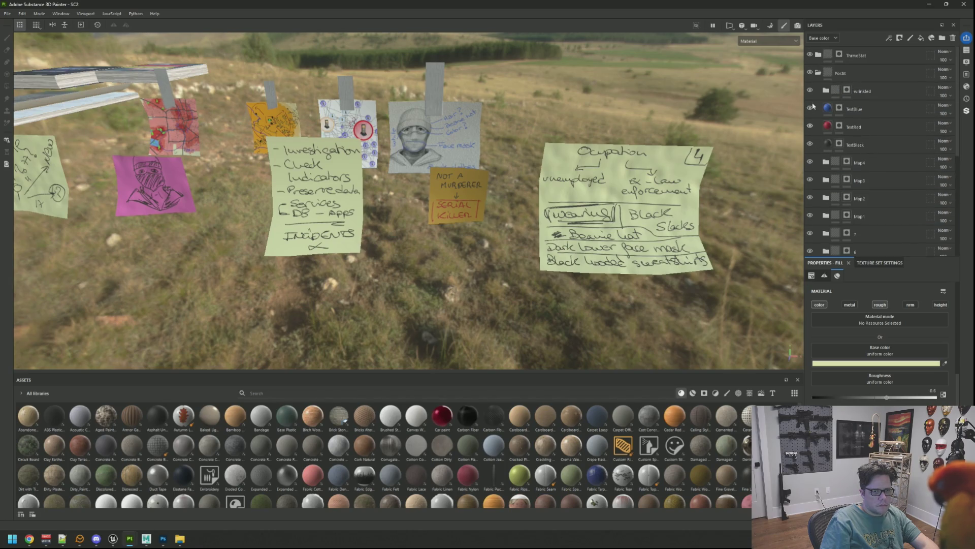
Step: Expand the wrinkled folder and select the paper_fold fill on the Folds layer's mask
click(810, 89)
click(810, 90)
click(825, 91)
click(831, 115)
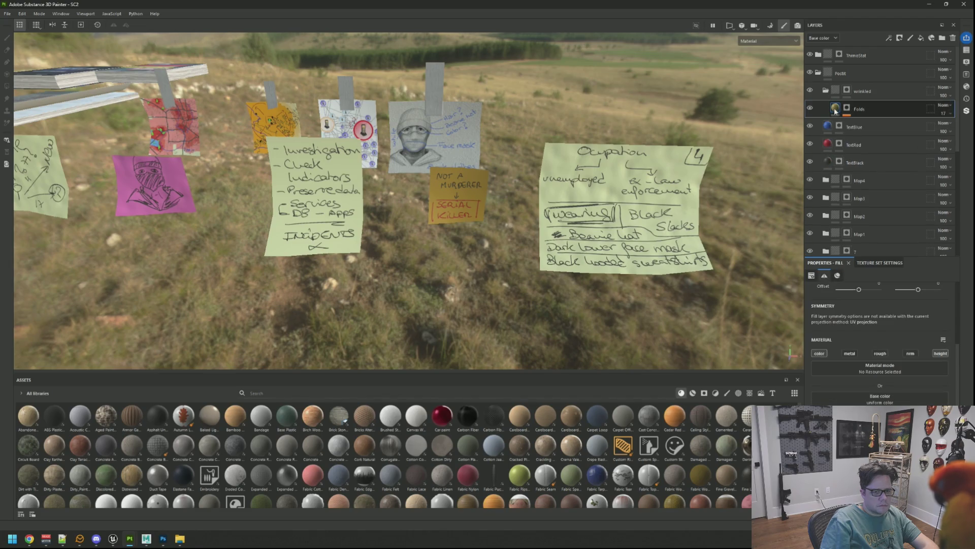
click(846, 108)
click(876, 133)
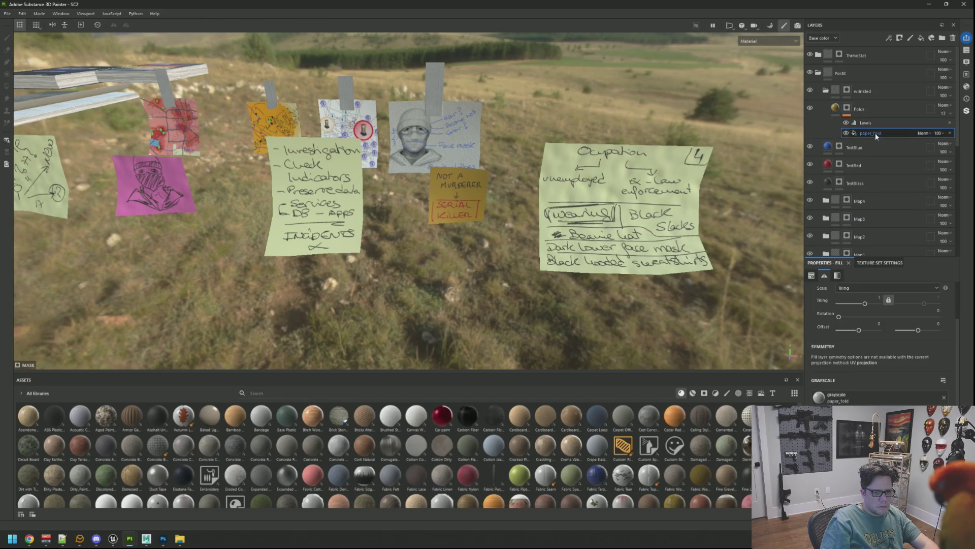
scroll(627, 218, down, 3)
alt+middle_drag(647, 221, 572, 224)
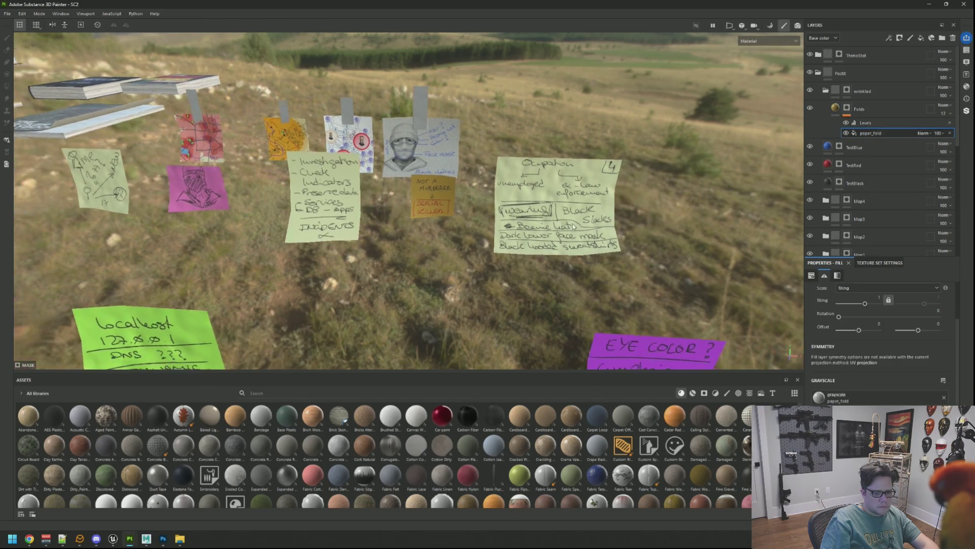
scroll(572, 223, up, 5)
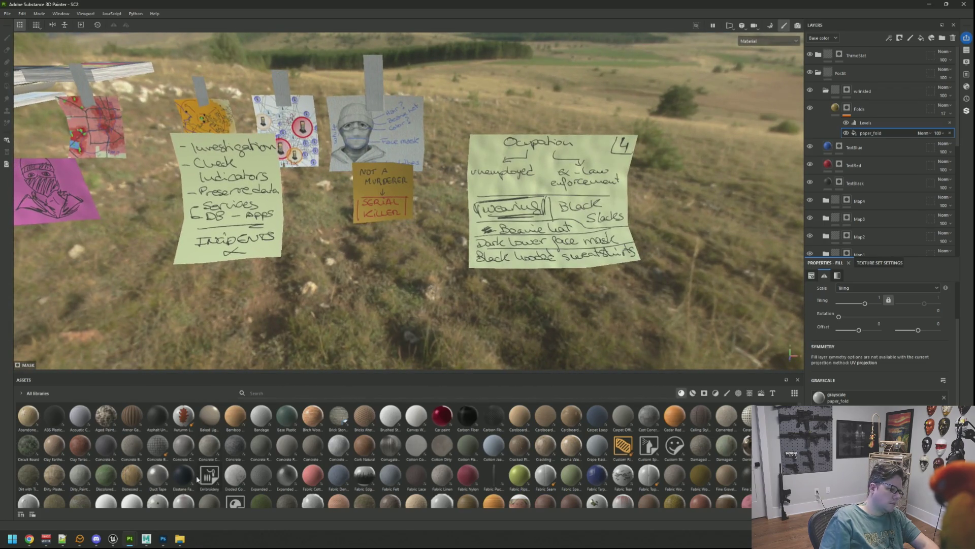
mouse_move(120, 499)
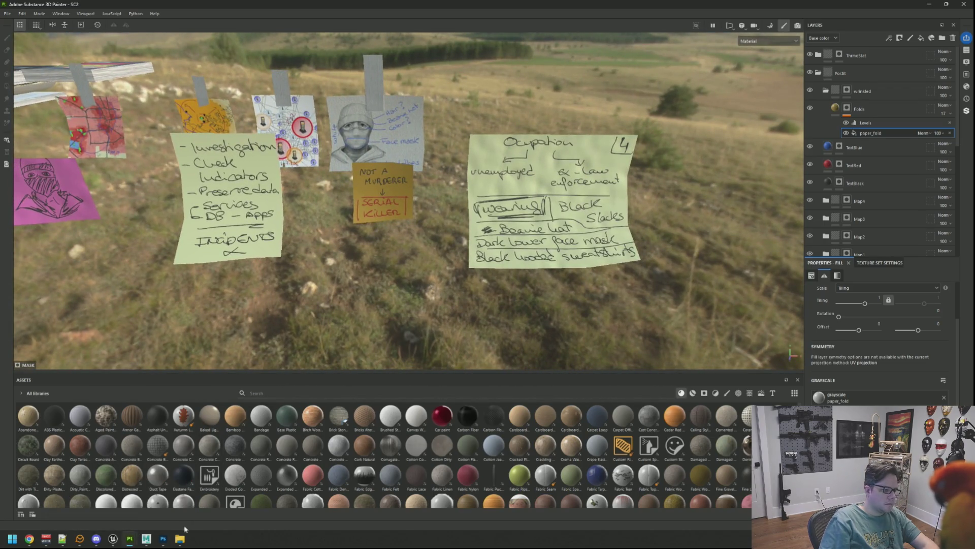
Step: Bring the WTTGSDLoreA project window to the front
click(168, 512)
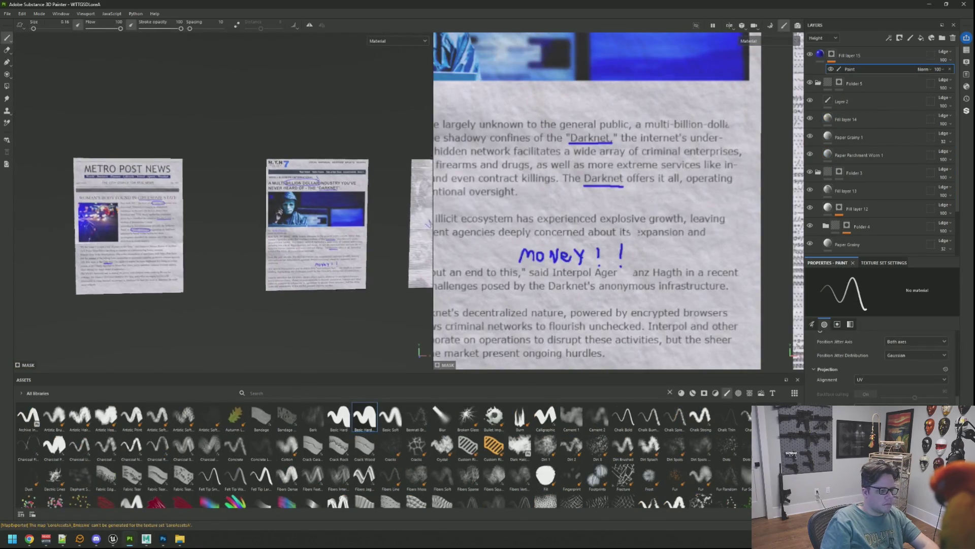
mouse_move(163, 542)
mouse_move(180, 503)
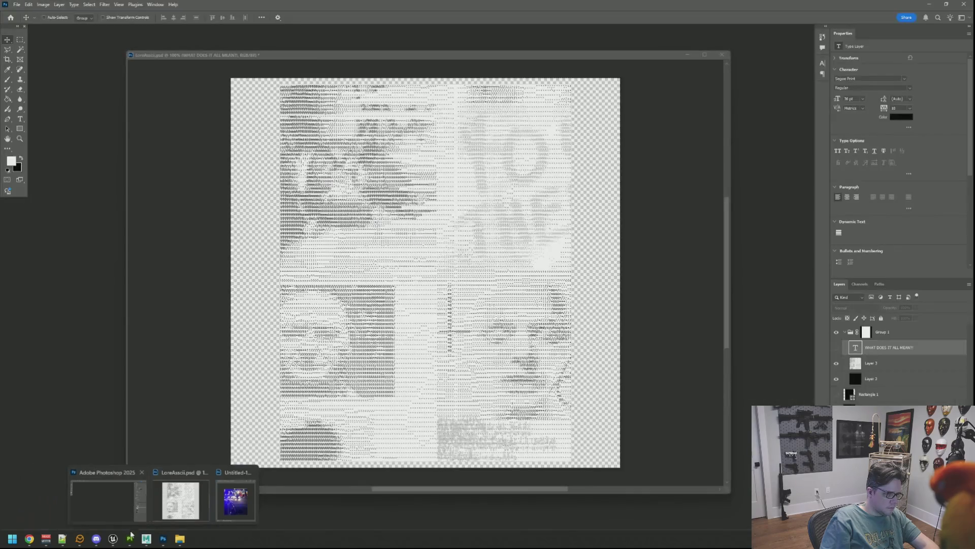
mouse_move(130, 539)
click(145, 504)
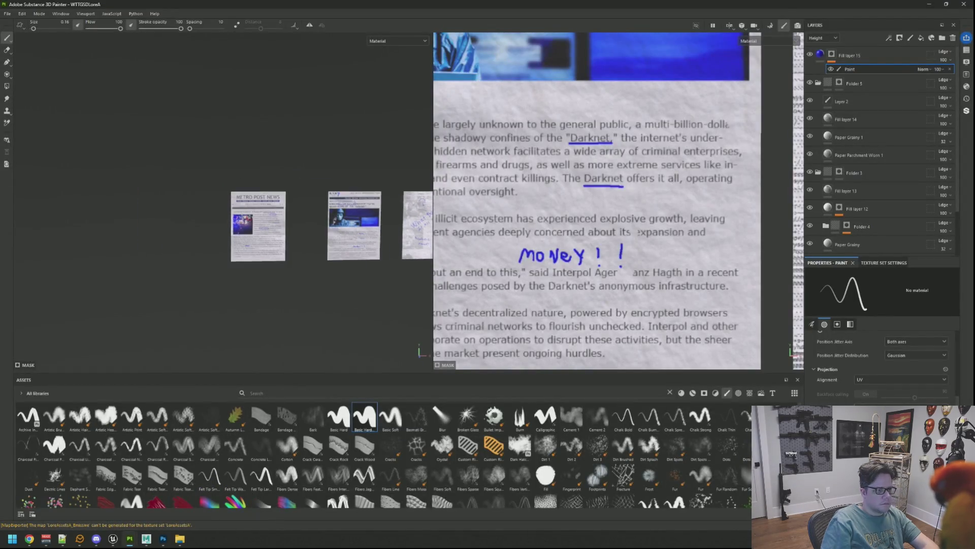
Step: Zoom and pan across the rows of blank paper sheets, framing the top row up close
scroll(551, 178, up, 5)
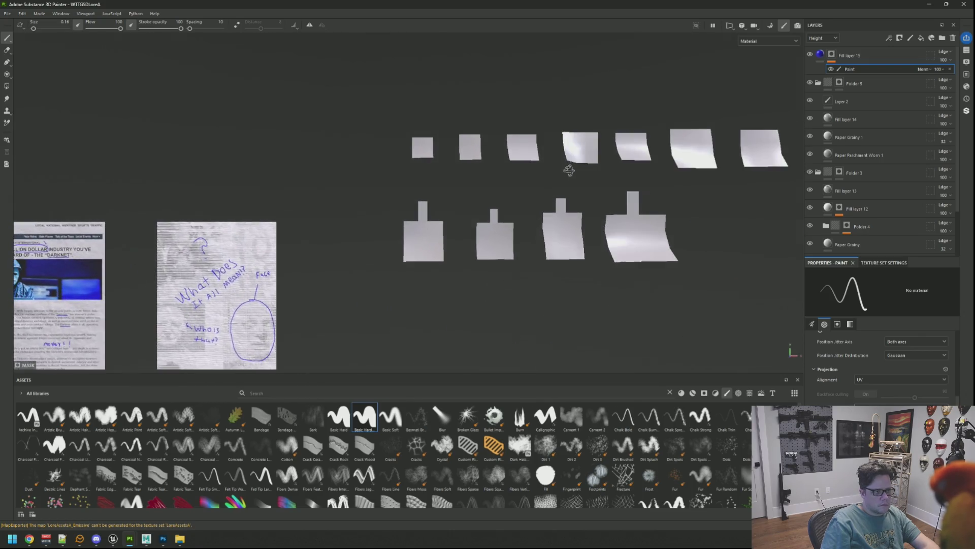
middle_drag(569, 170, 478, 216)
scroll(414, 255, up, 3)
mouse_move(544, 254)
middle_down()
mouse_move(414, 254)
mouse_move(370, 269)
middle_up()
mouse_move(575, 274)
middle_down()
mouse_move(575, 233)
mouse_move(420, 270)
mouse_move(420, 310)
middle_up()
scroll(574, 233, up, 2)
scroll(464, 285, down, 3)
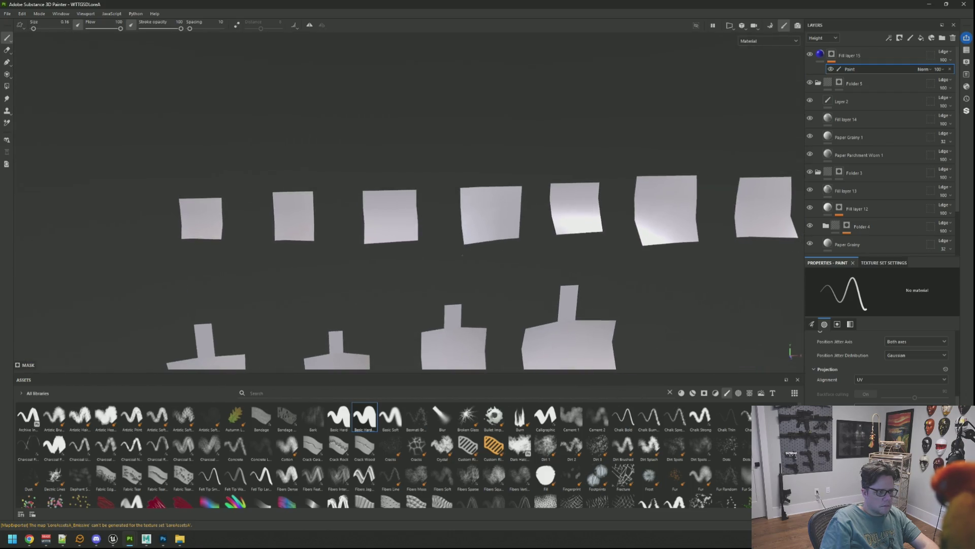
scroll(452, 224, up, 4)
middle_drag(523, 192, 359, 300)
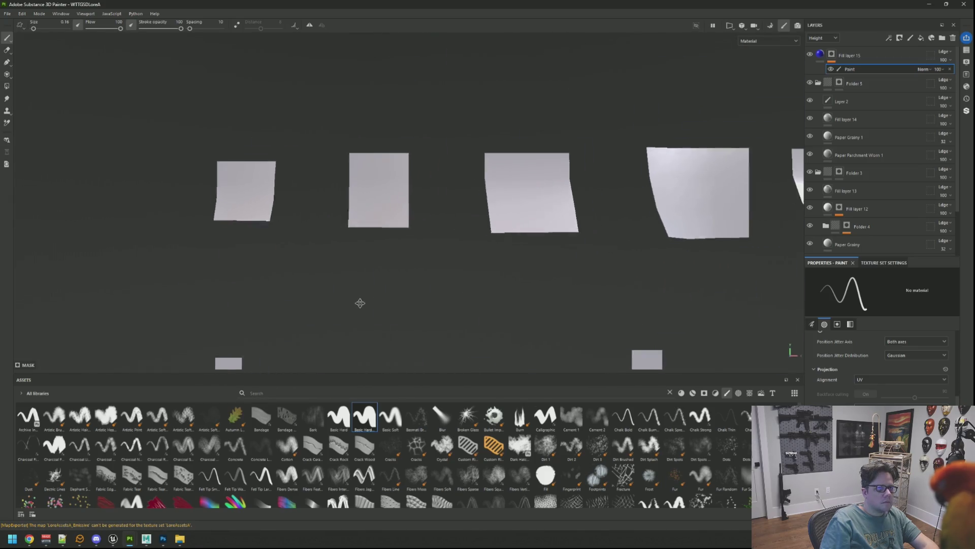
scroll(498, 239, up, 1)
mouse_move(498, 239)
middle_down()
mouse_move(405, 270)
mouse_move(444, 244)
mouse_move(401, 239)
mouse_move(540, 181)
middle_up()
scroll(405, 269, up, 2)
scroll(425, 260, up, 2)
scroll(444, 244, down, 3)
scroll(519, 185, up, 1)
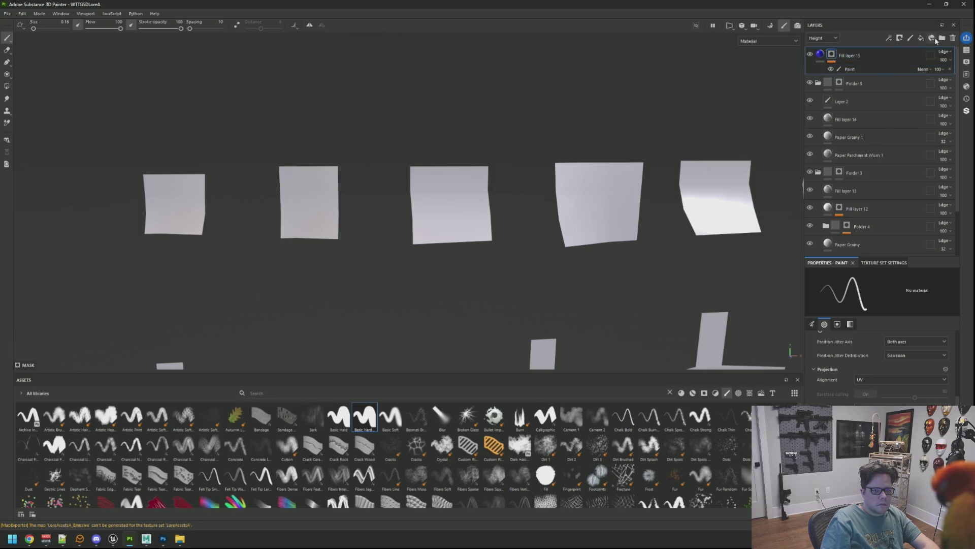
Step: Add a new masked folder, Folder 6, containing a fill layer
click(943, 38)
right_click(859, 54)
click(884, 64)
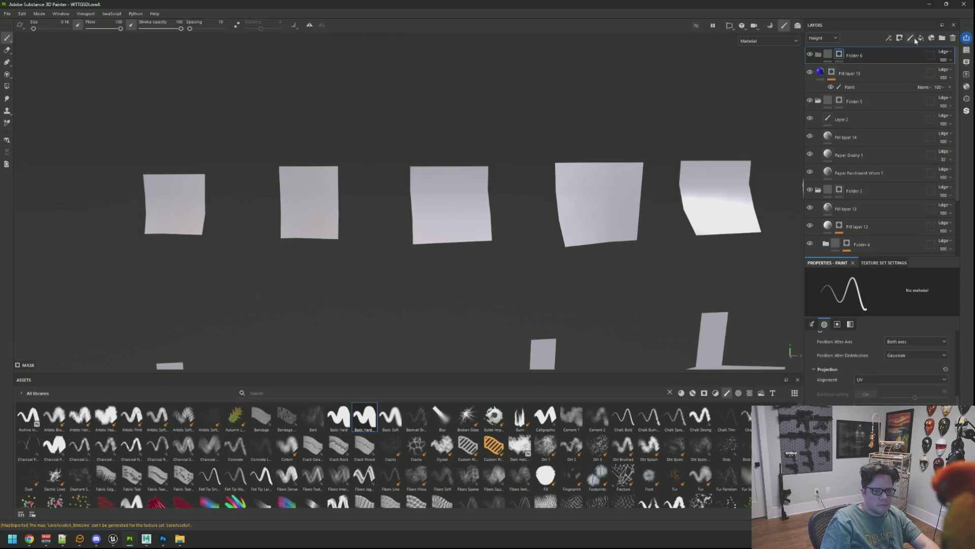
click(921, 38)
click(881, 413)
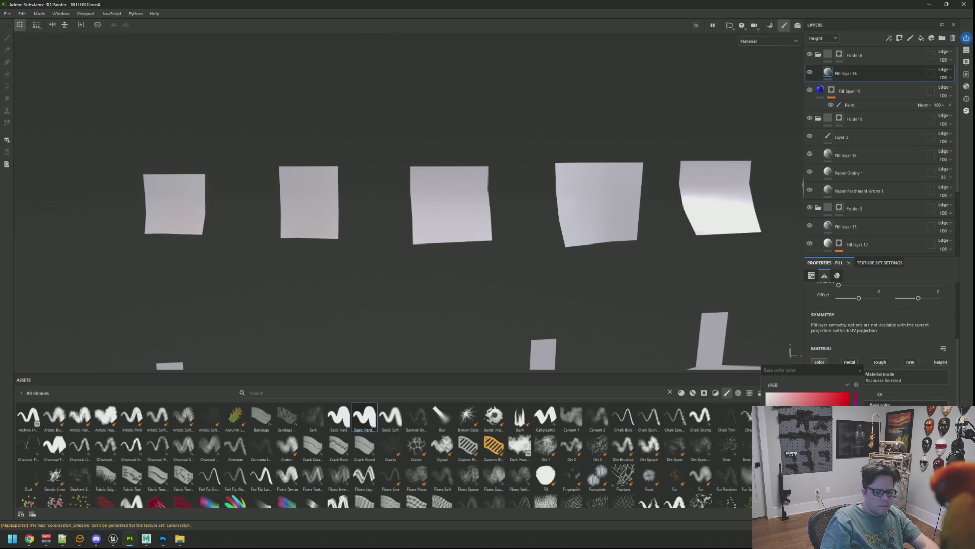
click(870, 370)
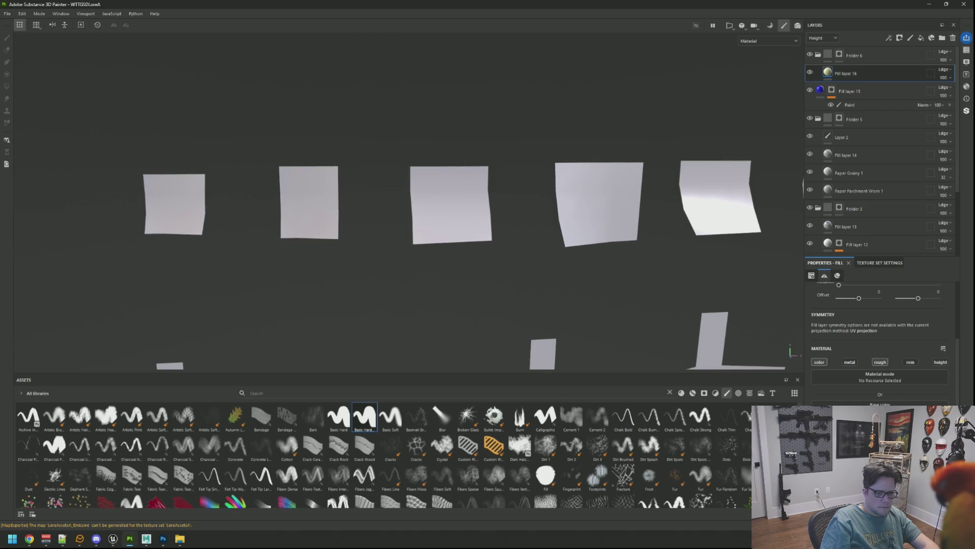
Step: Polygon-fill the middle paper sheet in the mask and switch to the split 3D/2D view
click(858, 104)
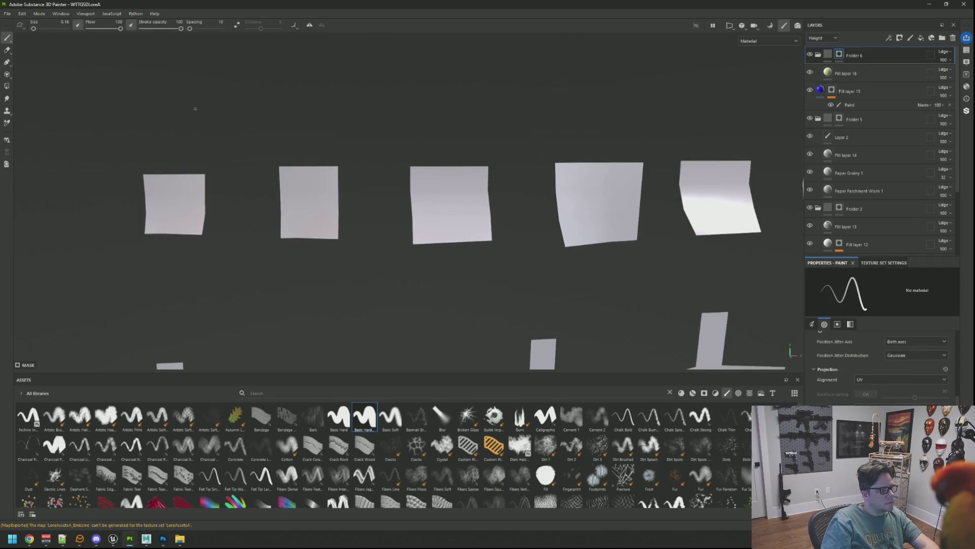
click(7, 86)
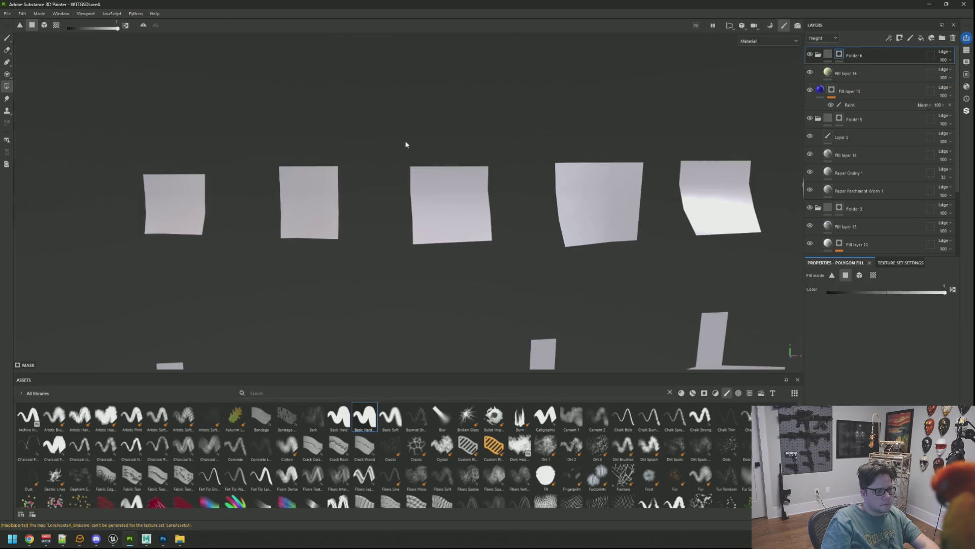
click(449, 203)
mouse_move(512, 258)
alt+mouse_down()
mouse_move(463, 199)
mouse_move(338, 220)
mouse_move(399, 198)
mouse_move(464, 213)
alt+mouse_up()
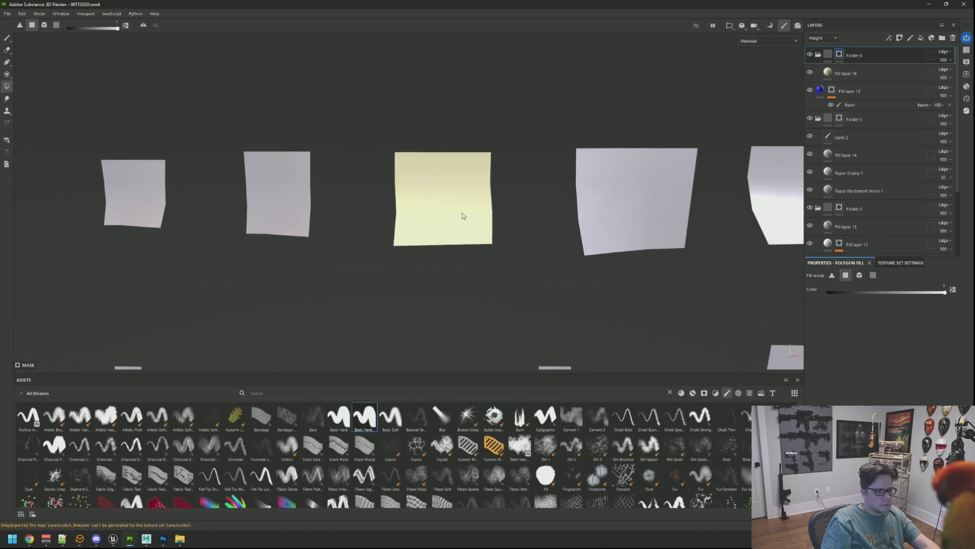
key(F1)
scroll(630, 197, up, 6)
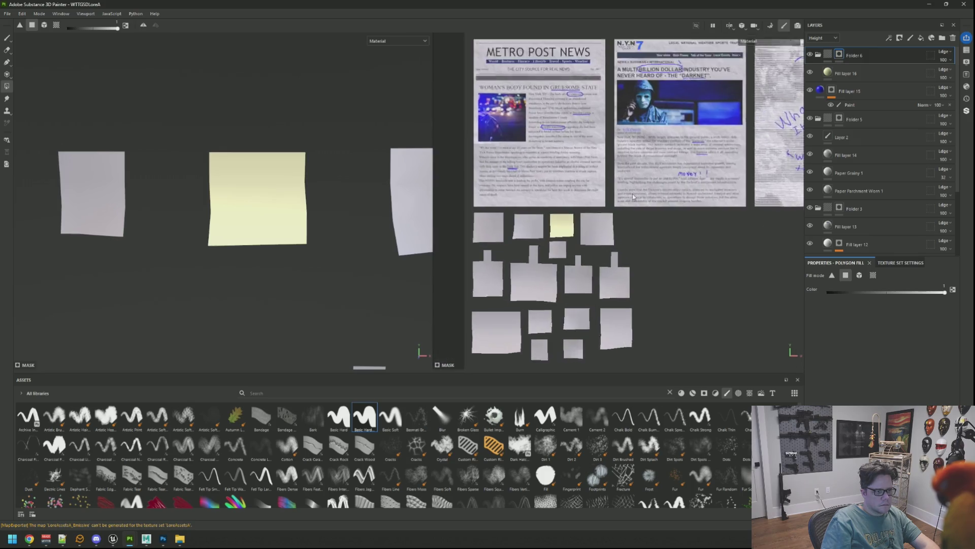
Step: Add a new fill layer, Fill layer 17, above Folder 6 and review its base colour
scroll(599, 198, up, 8)
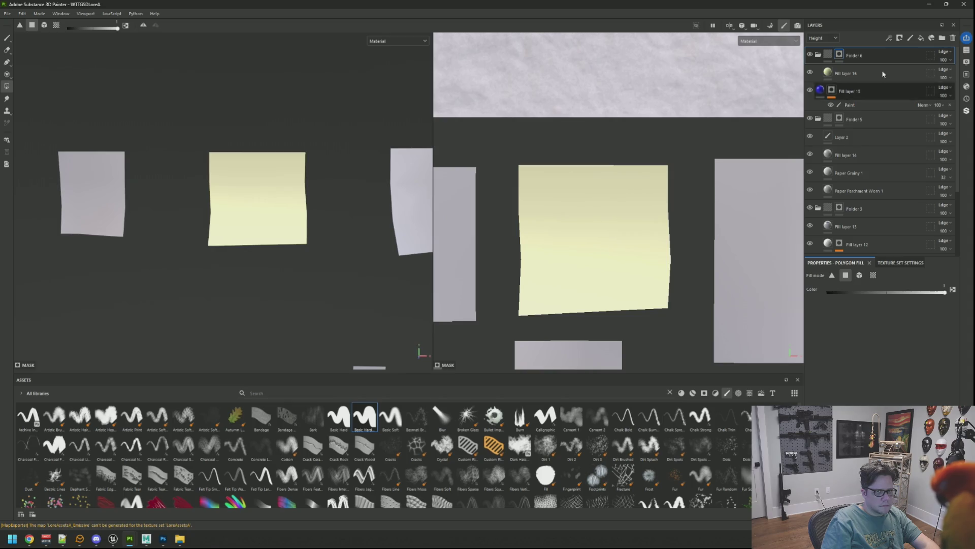
click(874, 89)
click(921, 56)
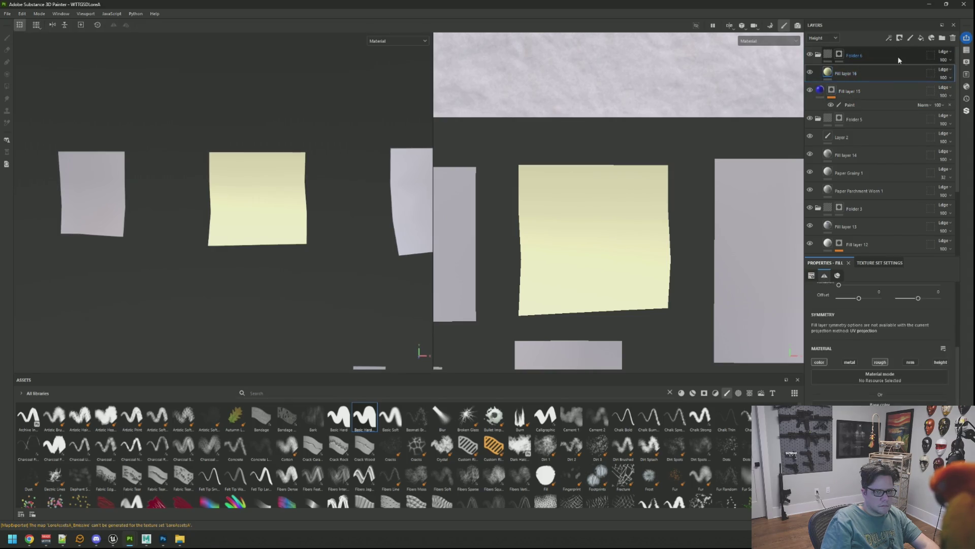
click(922, 38)
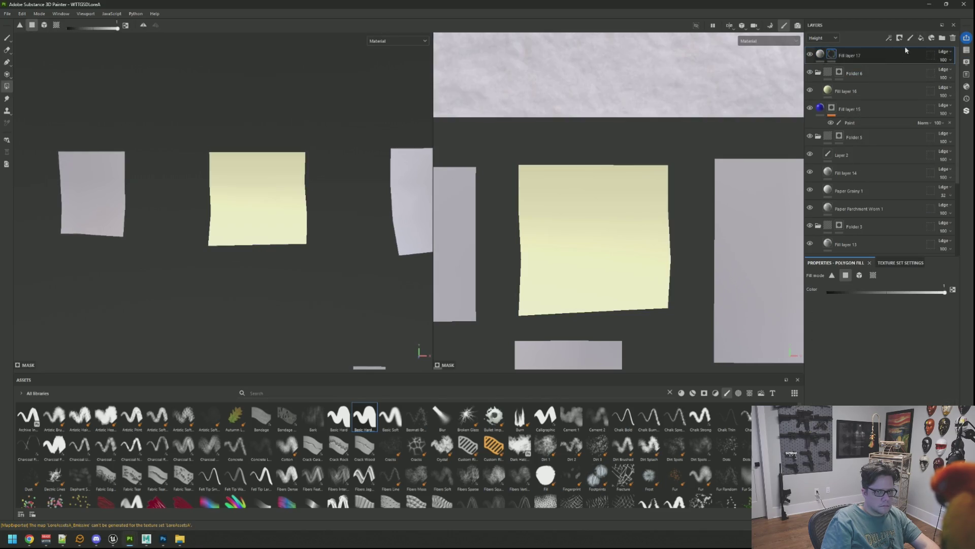
click(820, 54)
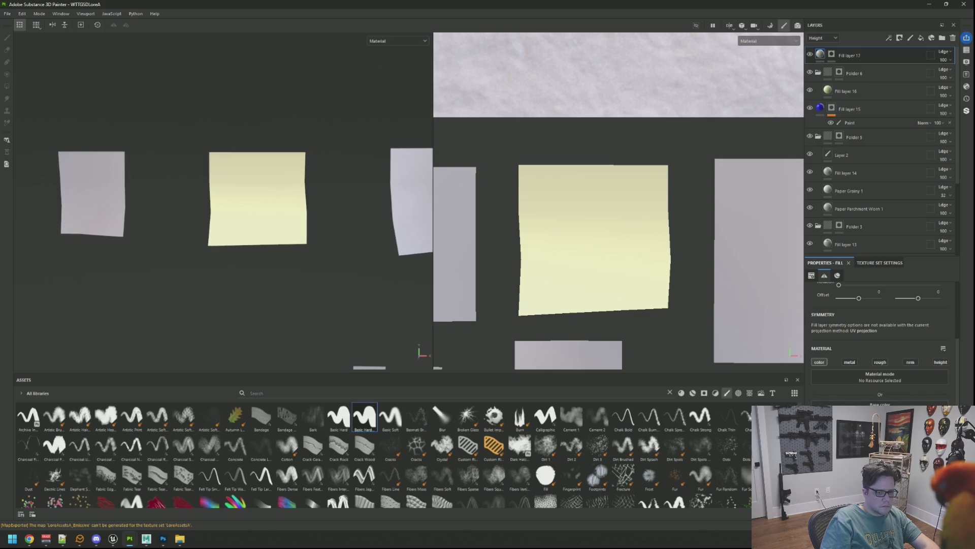
click(880, 407)
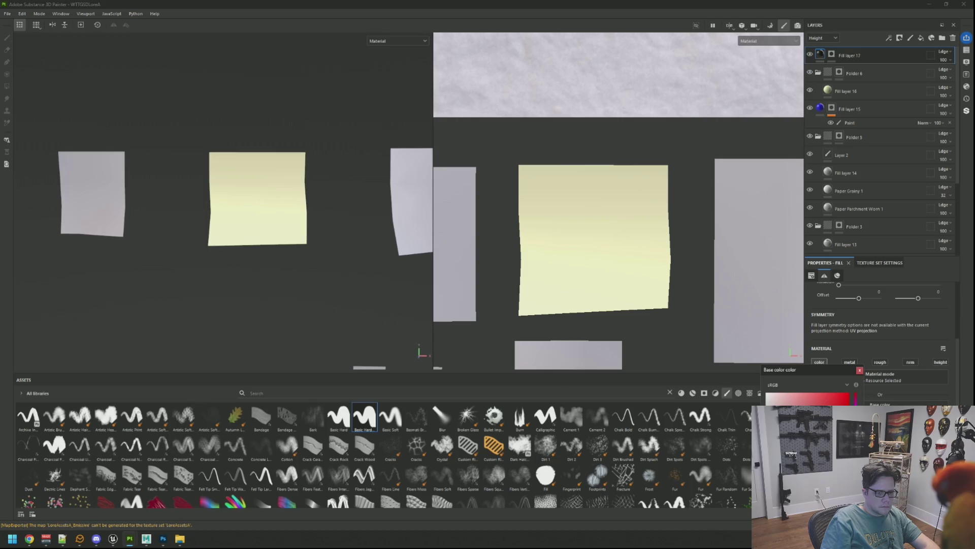
click(861, 372)
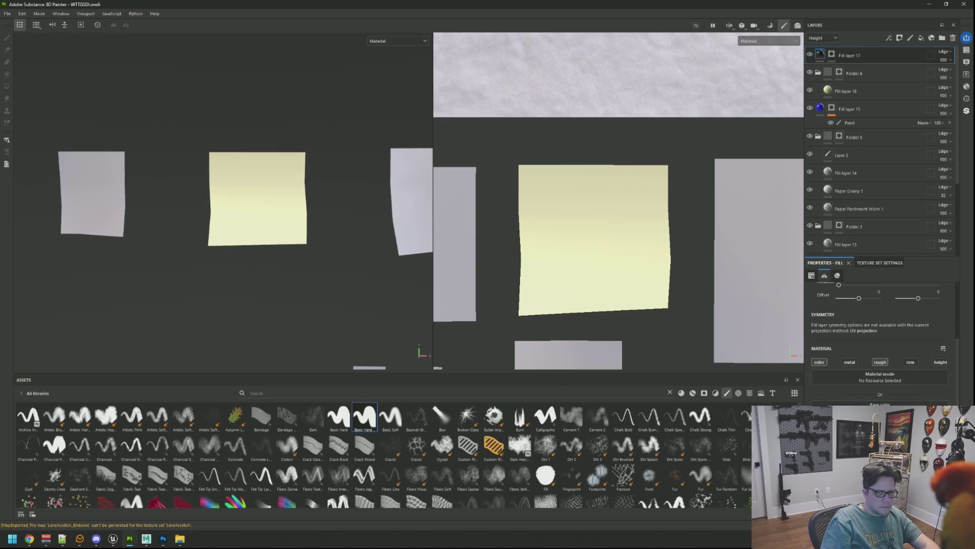
Step: Add a paint effect to Fill layer 17's mask
click(832, 54)
right_click(834, 54)
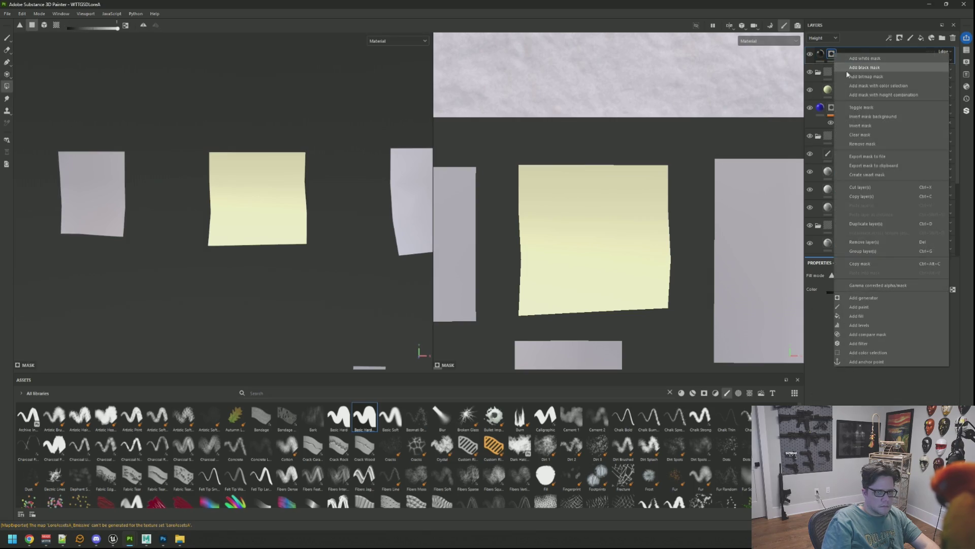
click(880, 308)
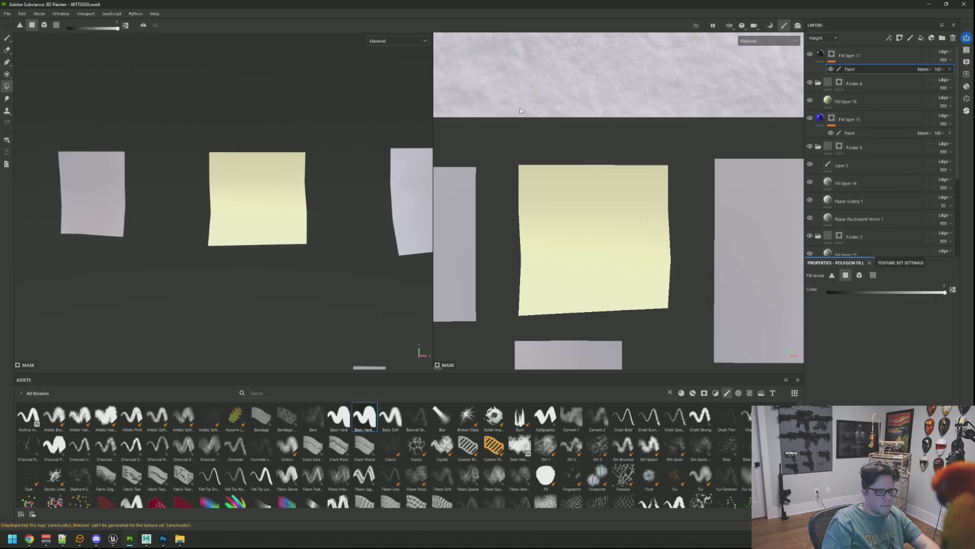
Step: Hand-write 'Early Days!!' on the yellow sticky note with the paint brush
click(8, 38)
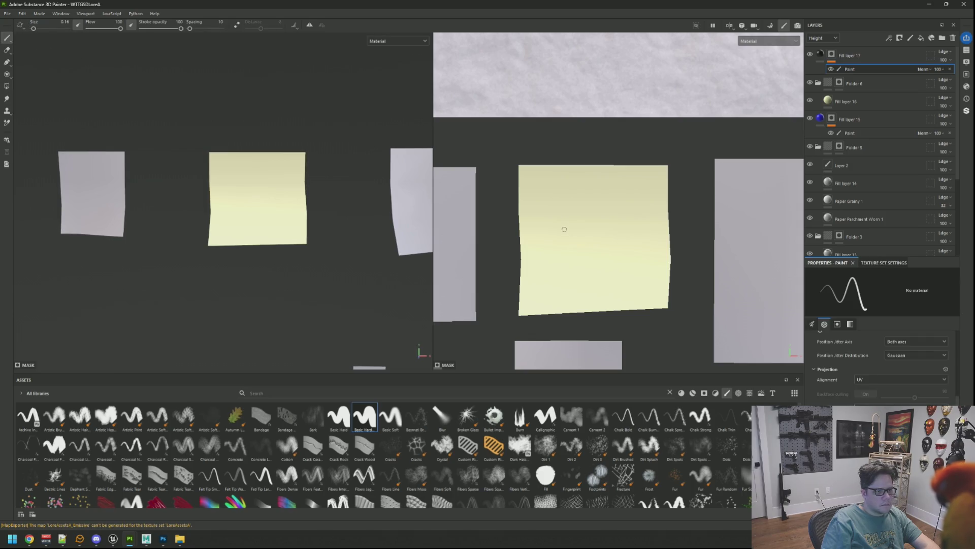
scroll(561, 229, up, 1)
scroll(538, 182, up, 2)
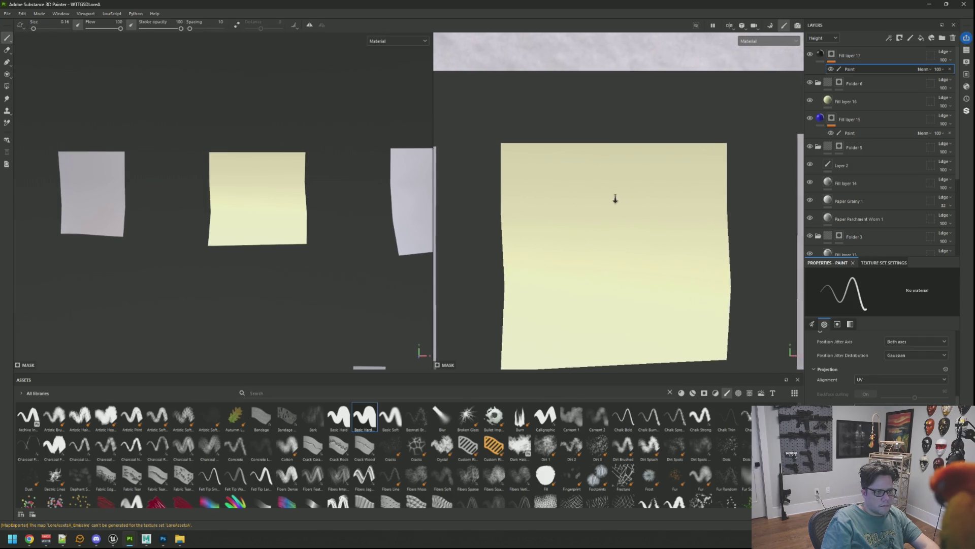
mouse_move(527, 167)
mouse_down()
mouse_move(530, 191)
mouse_move(569, 179)
mouse_move(590, 197)
mouse_move(605, 176)
mouse_move(622, 202)
mouse_move(631, 191)
mouse_up()
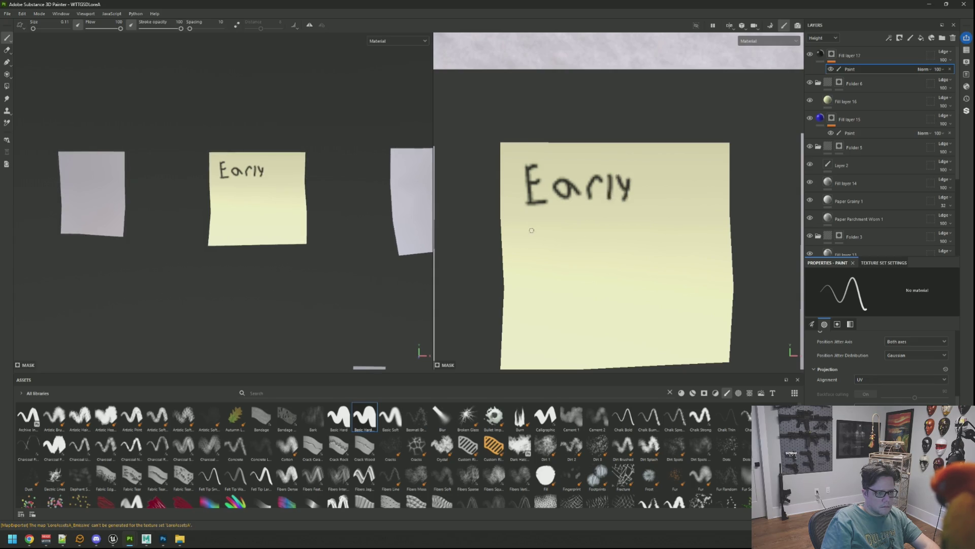
mouse_move(534, 228)
mouse_down()
mouse_move(536, 259)
mouse_move(641, 242)
mouse_move(635, 251)
mouse_up()
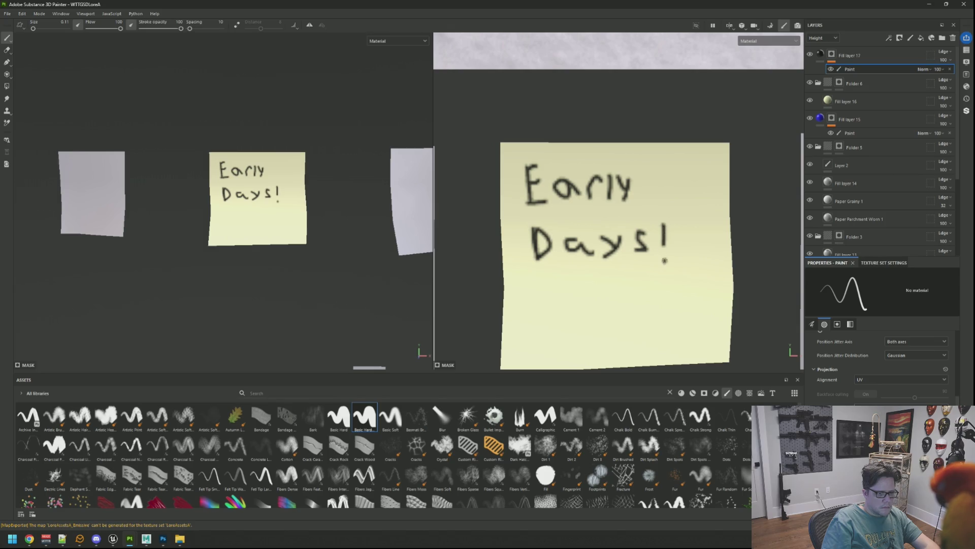
drag(683, 227, 685, 254)
Step: Return to painting in the paint effect on Fill layer 17's mask
scroll(258, 202, up, 3)
scroll(602, 260, down, 2)
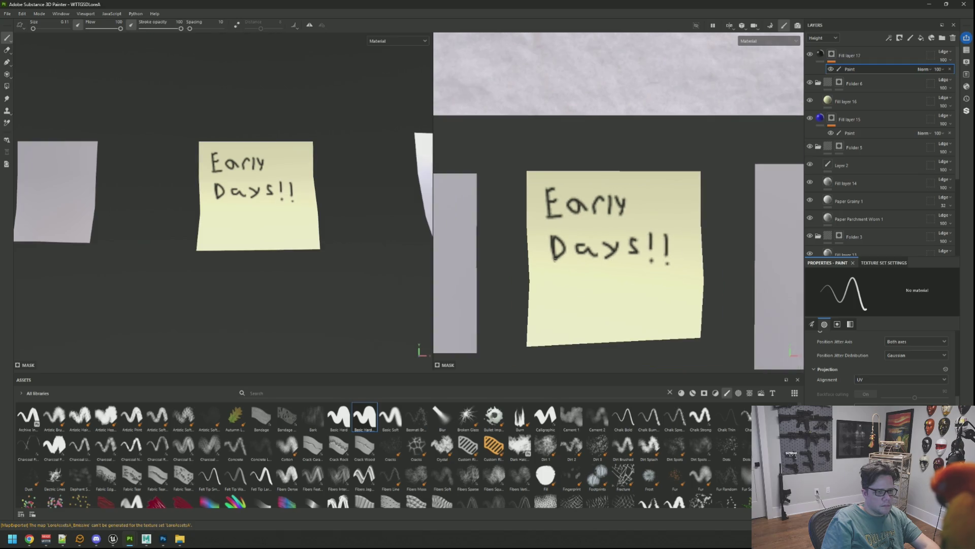
scroll(412, 217, down, 4)
scroll(412, 217, up, 3)
scroll(627, 268, down, 4)
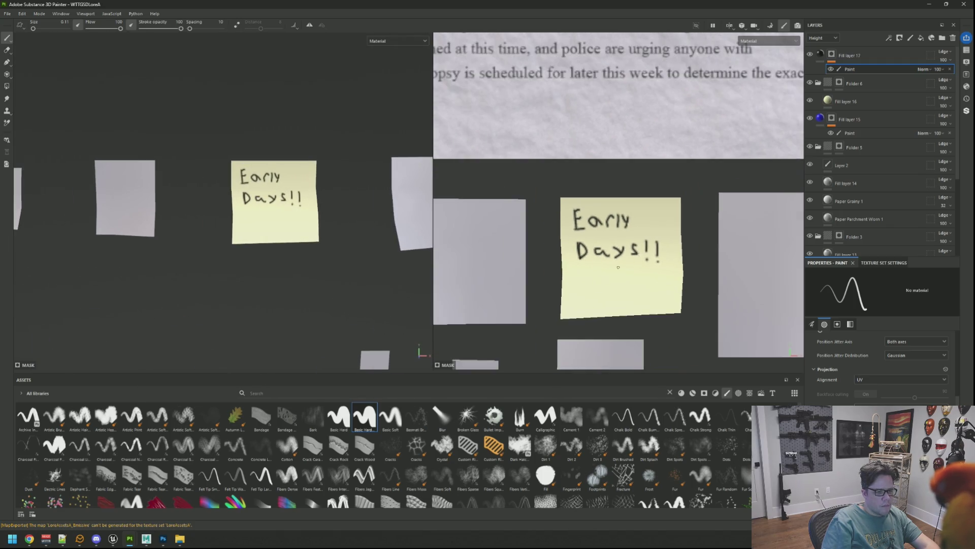
scroll(626, 267, up, 2)
scroll(626, 267, up, 4)
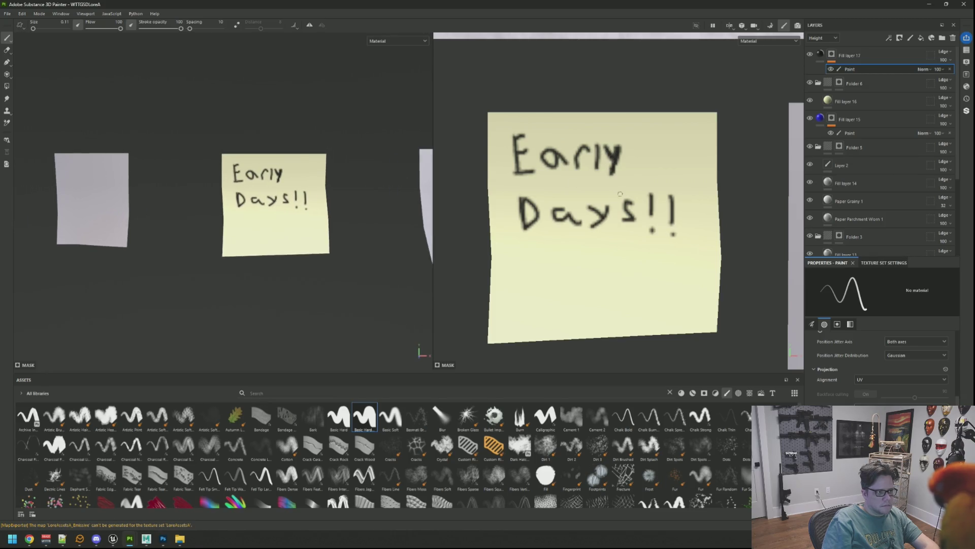
scroll(584, 188, down, 2)
scroll(584, 188, up, 2)
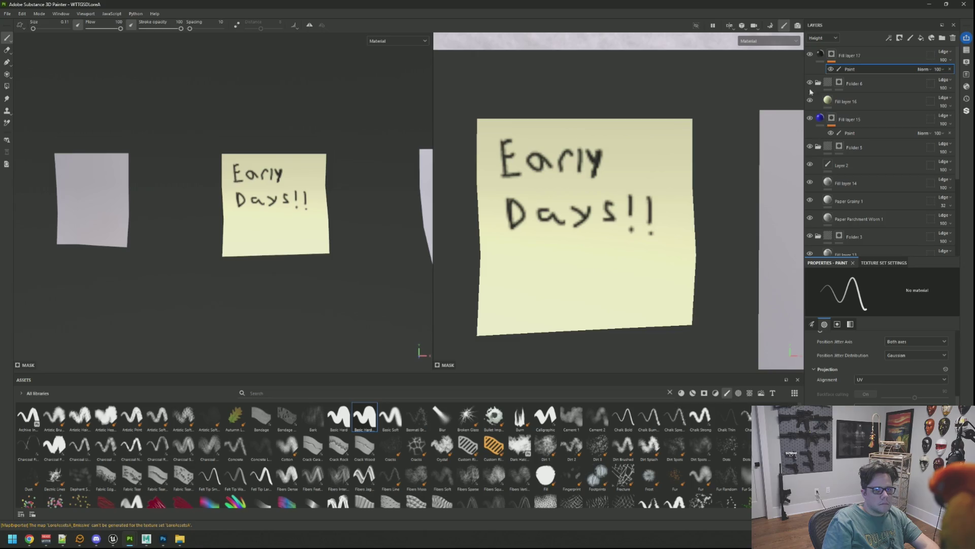
click(820, 55)
mouse_move(284, 203)
alt+mouse_down()
mouse_move(366, 208)
mouse_move(331, 216)
mouse_move(364, 226)
alt+mouse_up()
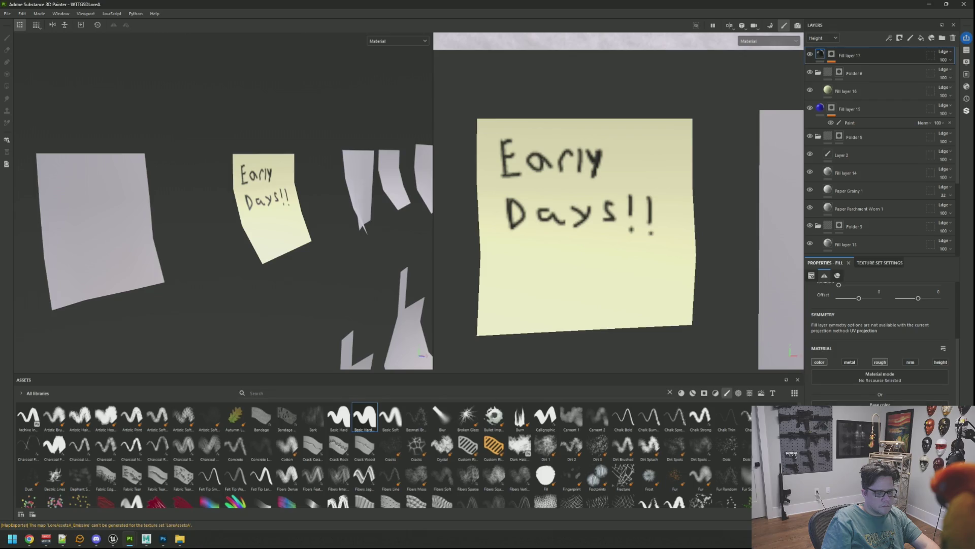
alt+drag(365, 184, 321, 184)
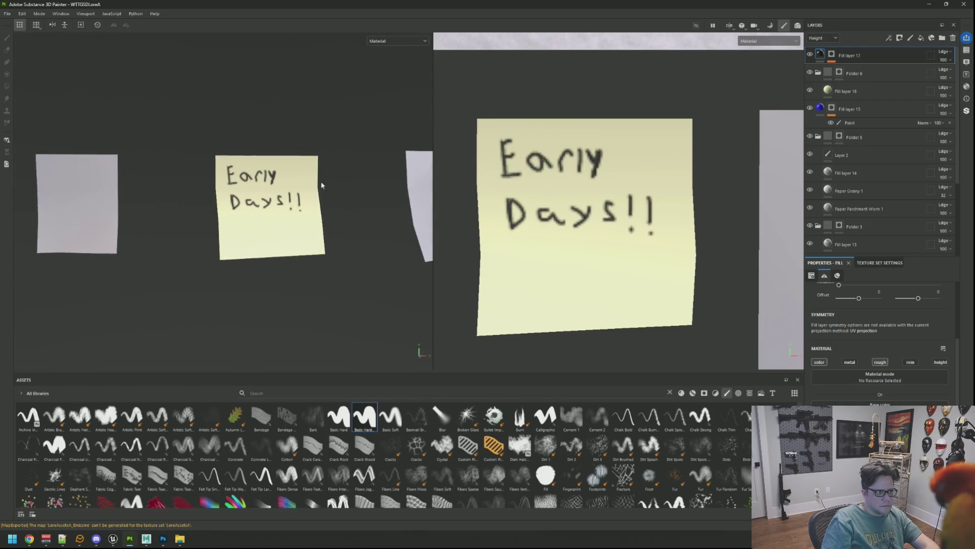
click(833, 55)
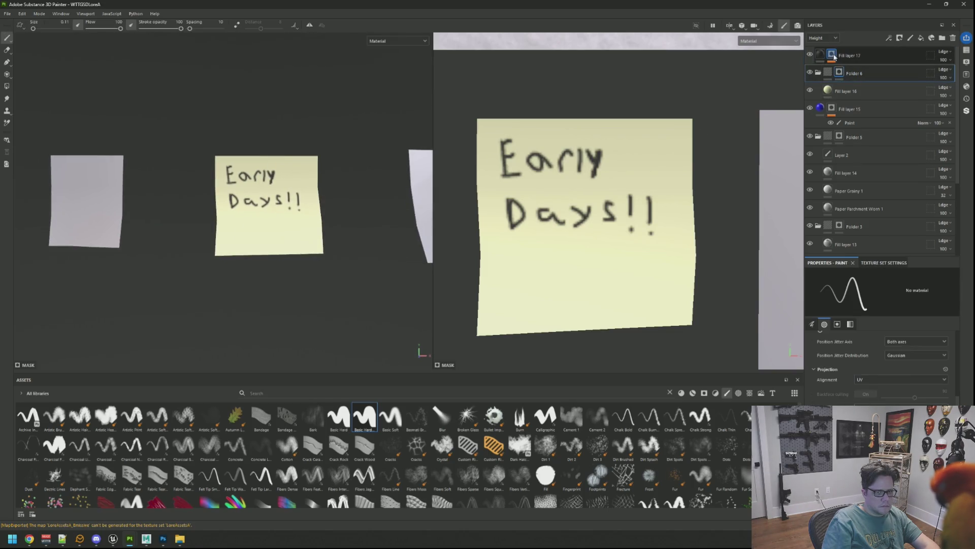
click(855, 70)
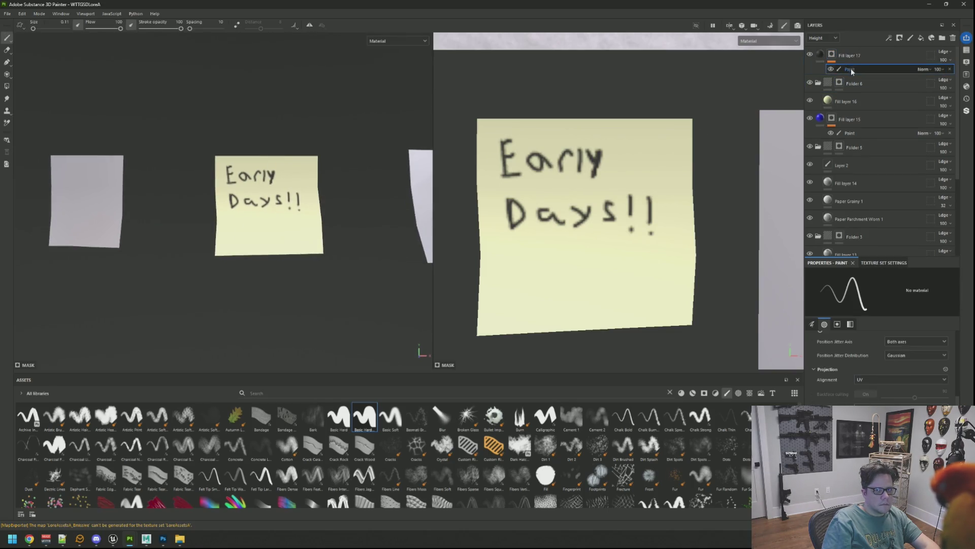
Step: Underline 'Days!!' on the yellow note
scroll(500, 206, down, 2)
mouse_move(534, 218)
middle_down()
mouse_move(558, 207)
mouse_move(571, 215)
middle_up()
scroll(600, 218, up, 2)
scroll(584, 213, down, 1)
scroll(251, 200, down, 3)
scroll(274, 213, up, 3)
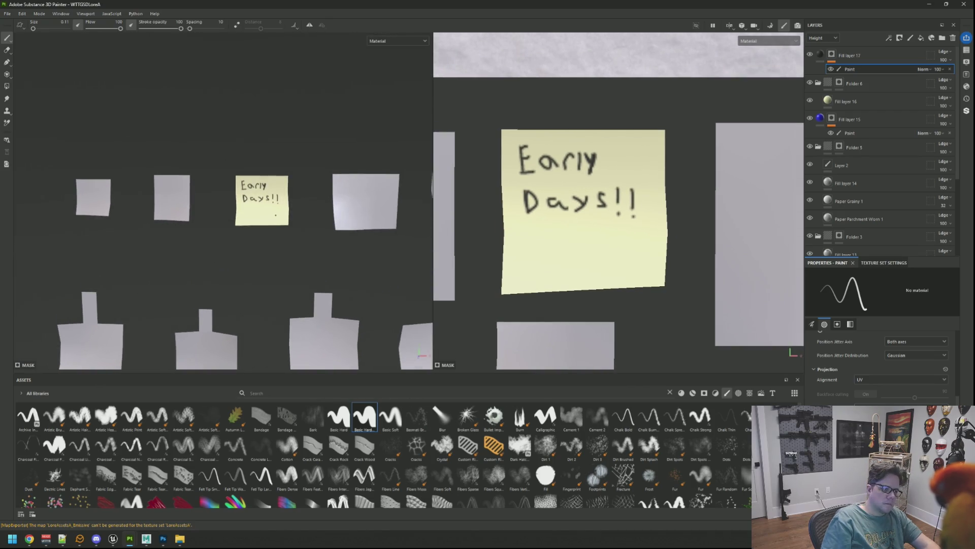
scroll(276, 215, down, 3)
scroll(276, 215, up, 3)
middle_drag(565, 236, 586, 232)
scroll(587, 232, up, 3)
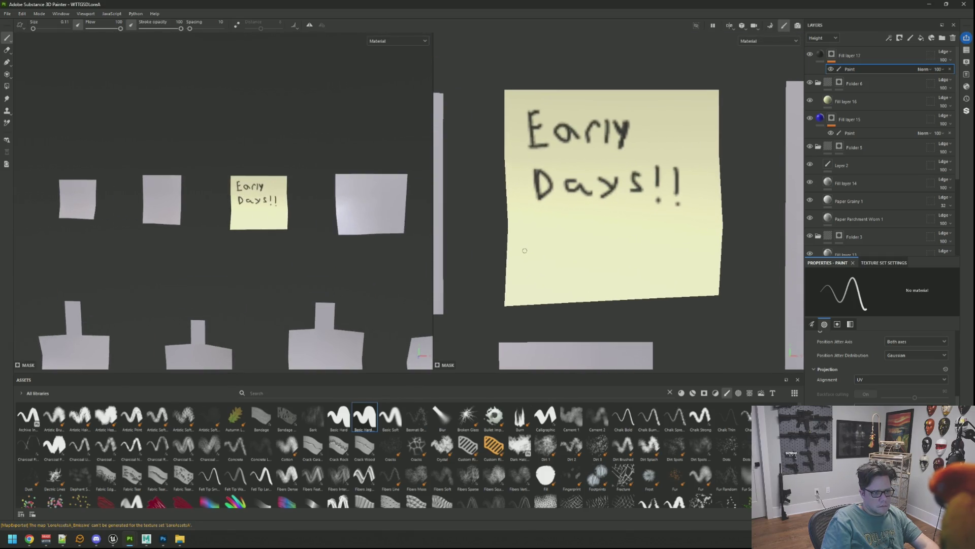
scroll(541, 243, up, 1)
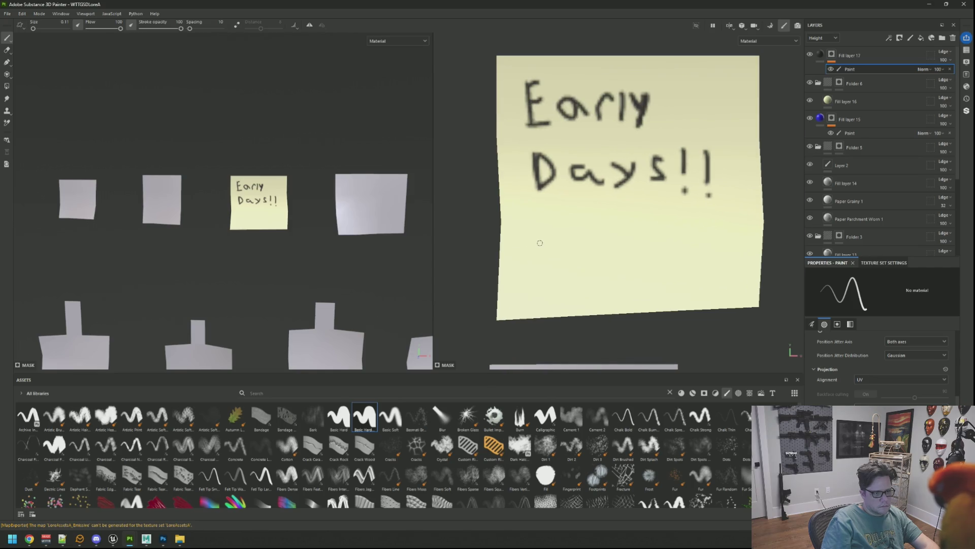
drag(539, 203, 657, 203)
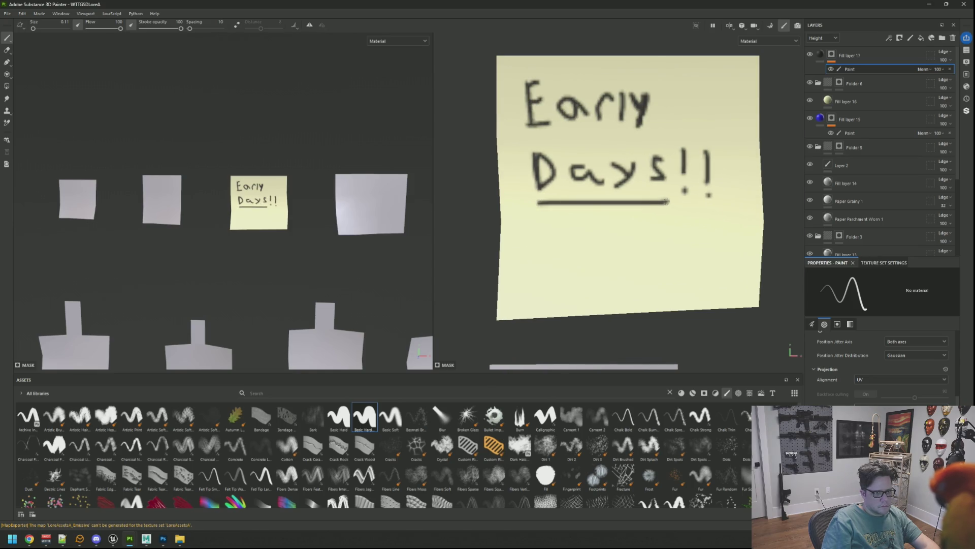
Step: Write 'Why was she killed?' on the next lines, undoing stray strokes
scroll(285, 212, up, 1)
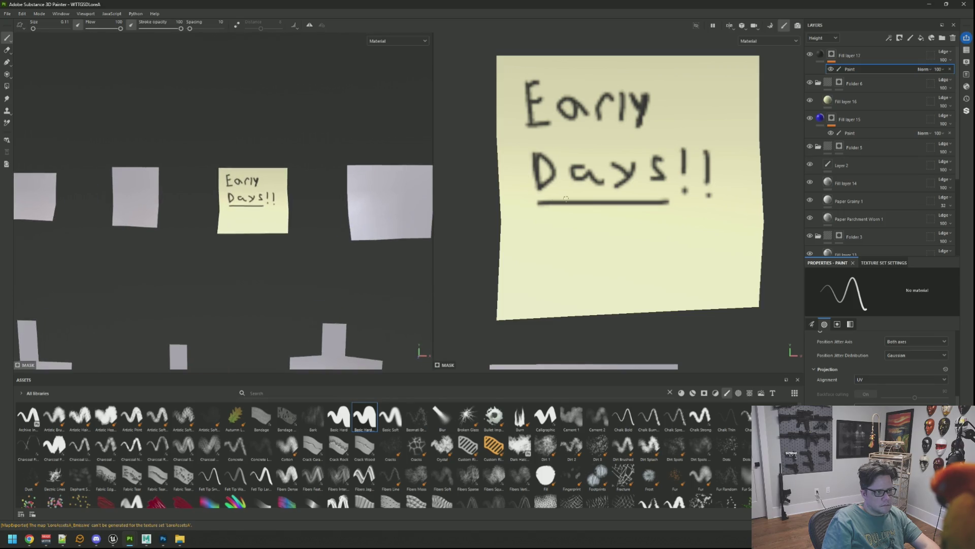
scroll(566, 198, down, 2)
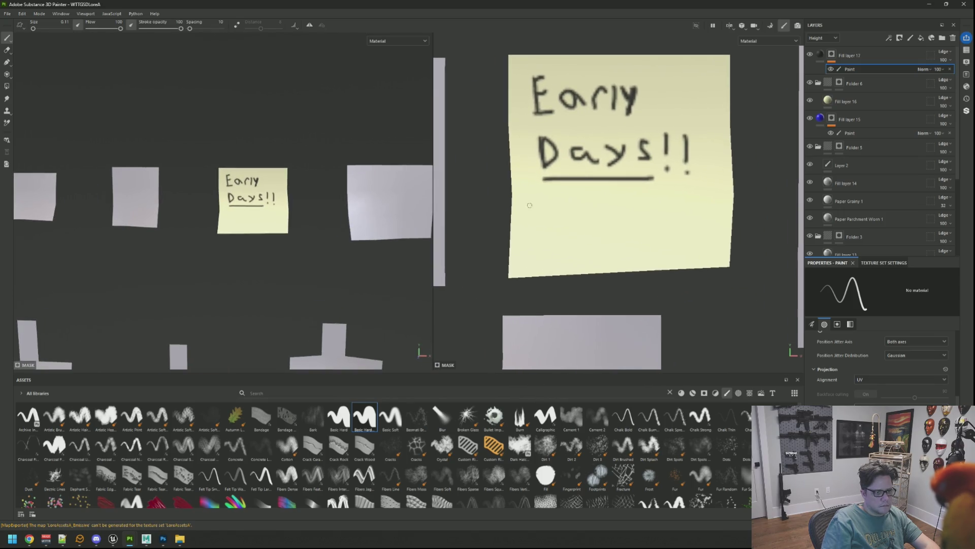
drag(522, 213, 529, 225)
key(ctrl+z)
mouse_move(534, 212)
mouse_down()
mouse_move(542, 205)
mouse_move(556, 224)
mouse_move(626, 215)
mouse_move(635, 226)
mouse_up()
click(569, 221)
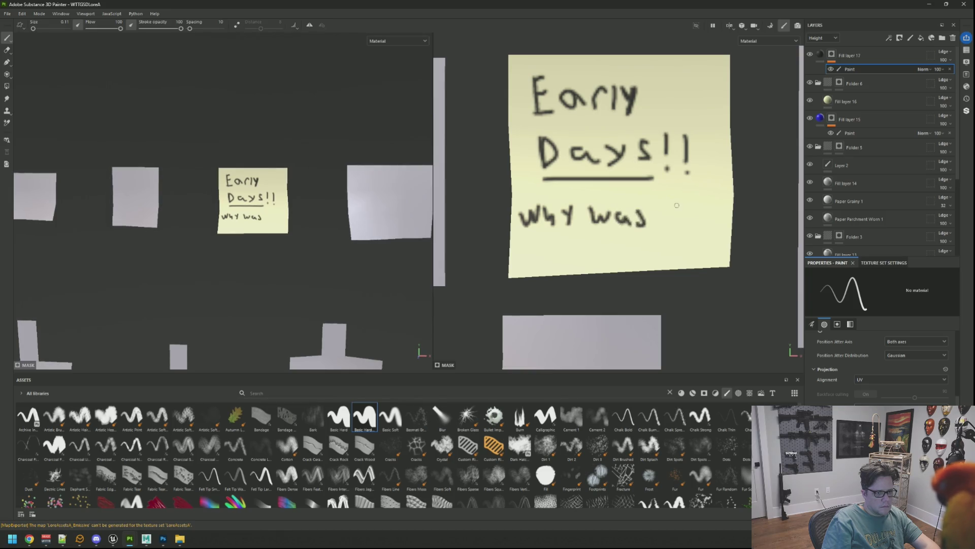
drag(685, 218, 687, 211)
key(ctrl+z)
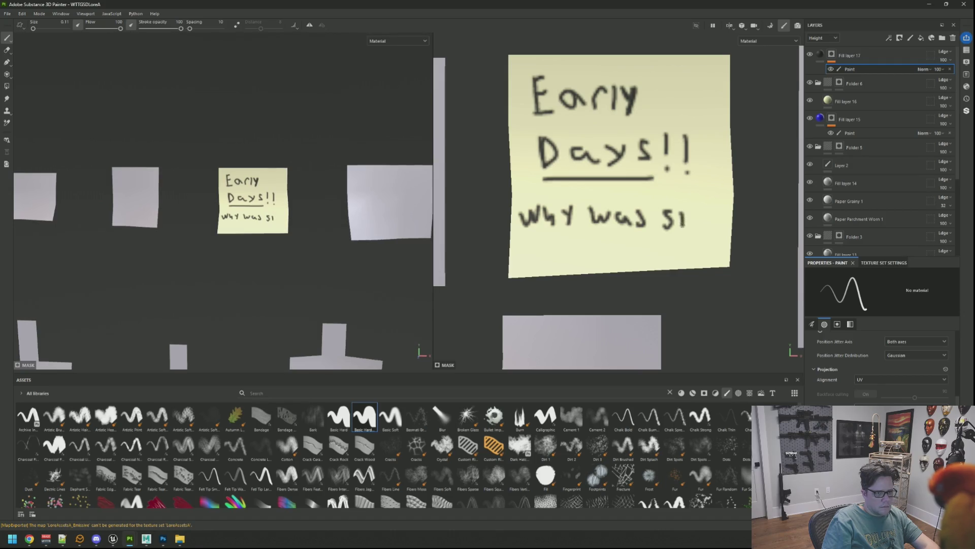
drag(695, 218, 711, 224)
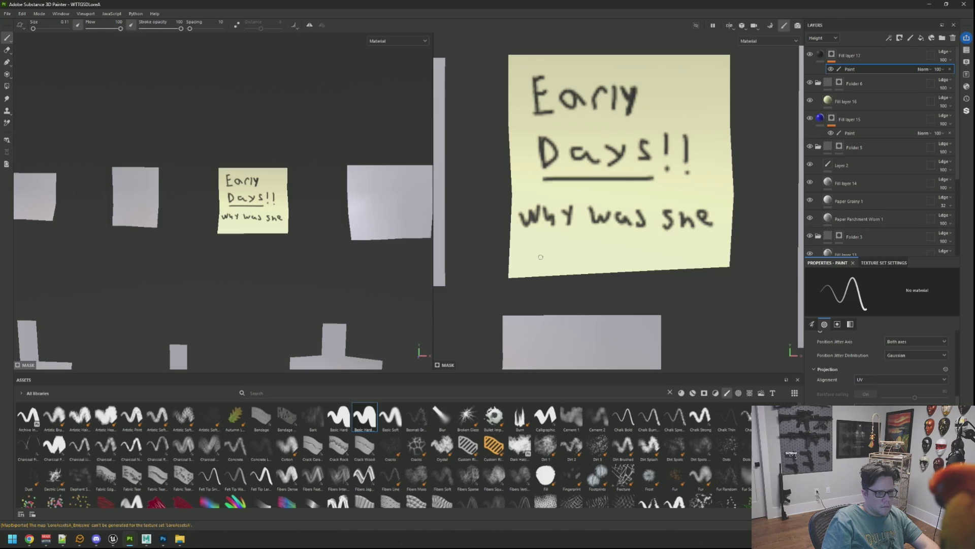
mouse_move(535, 242)
mouse_down()
mouse_move(535, 260)
mouse_move(536, 251)
mouse_move(553, 262)
mouse_move(620, 260)
mouse_up()
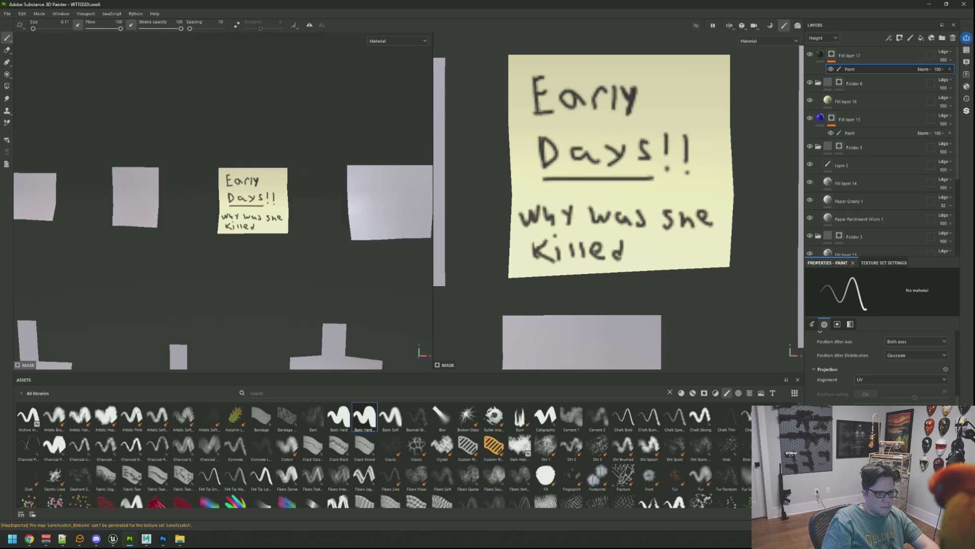
key(ctrl+z)
Step: Export the sticky-note textures and switch over to Maya
scroll(316, 215, down, 5)
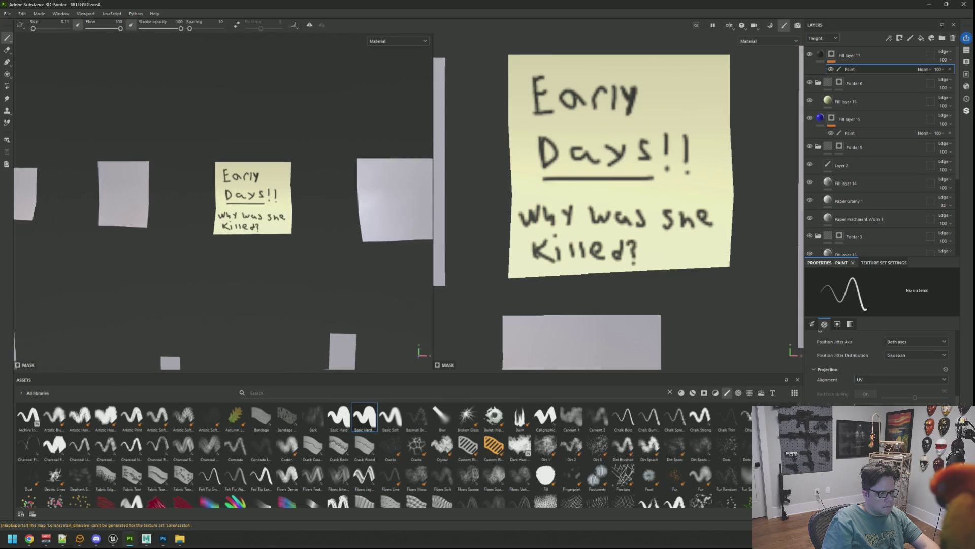
mouse_move(316, 215)
alt+mouse_down()
mouse_move(263, 233)
mouse_move(306, 226)
mouse_move(298, 213)
mouse_move(257, 239)
mouse_move(326, 203)
mouse_move(298, 220)
alt+mouse_up()
mouse_move(298, 220)
shift+right_down()
mouse_move(332, 219)
mouse_move(277, 216)
shift+right_up()
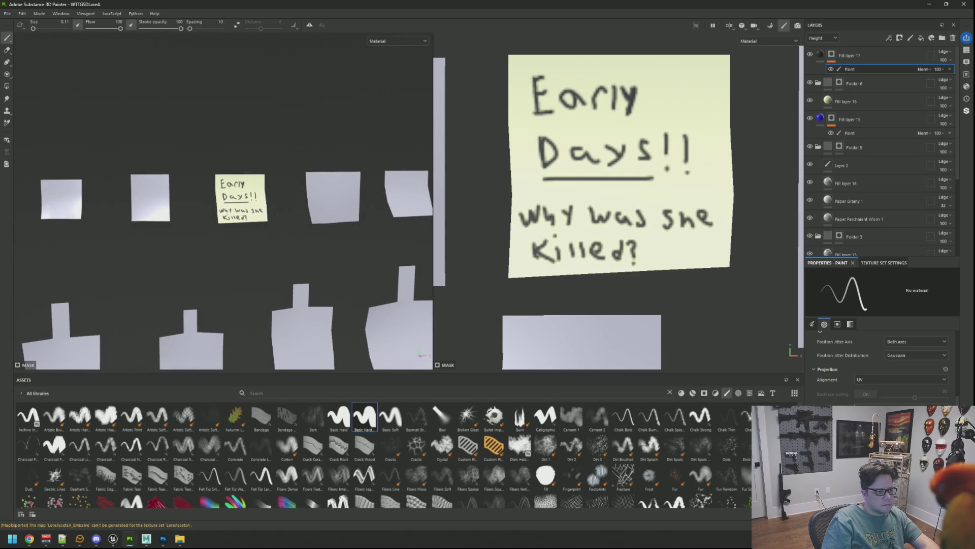
key(ctrl+shift+e)
click(663, 399)
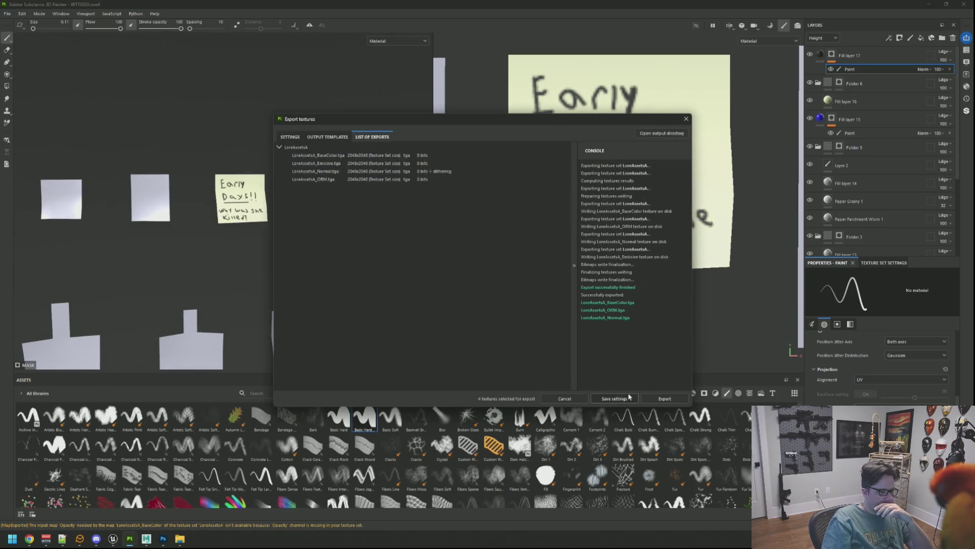
click(629, 397)
scroll(312, 305, down, 2)
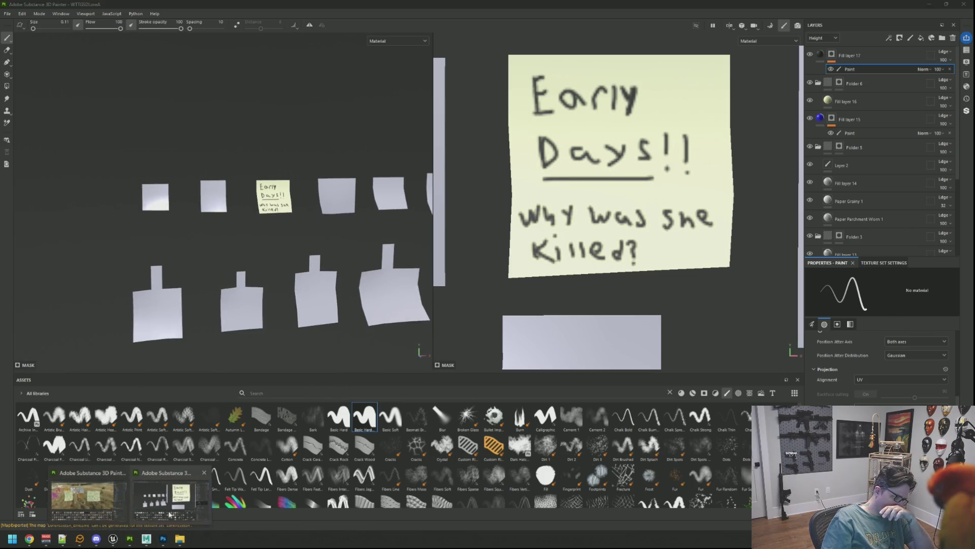
click(147, 538)
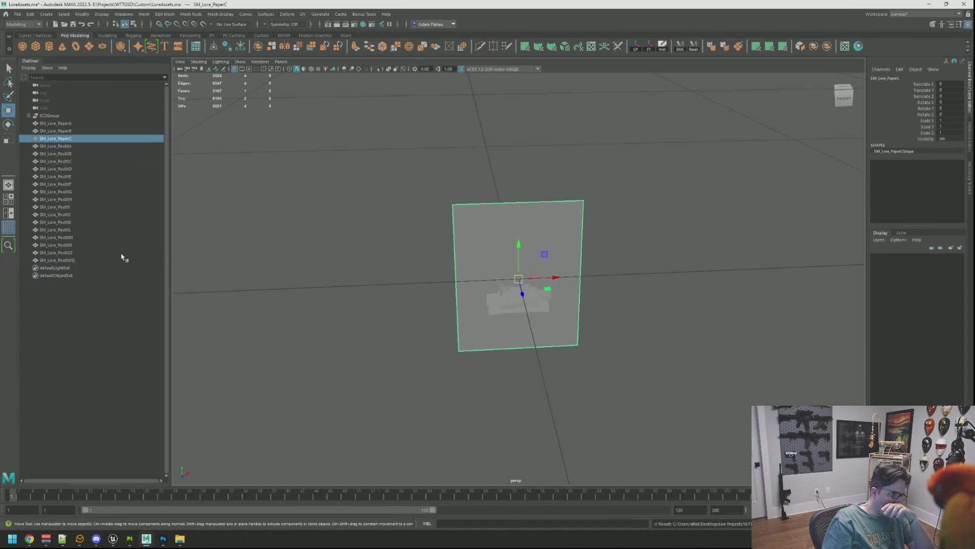
Step: Export the selected SM_Lore_PostItC mesh as FBX and switch to Unreal Engine
click(79, 161)
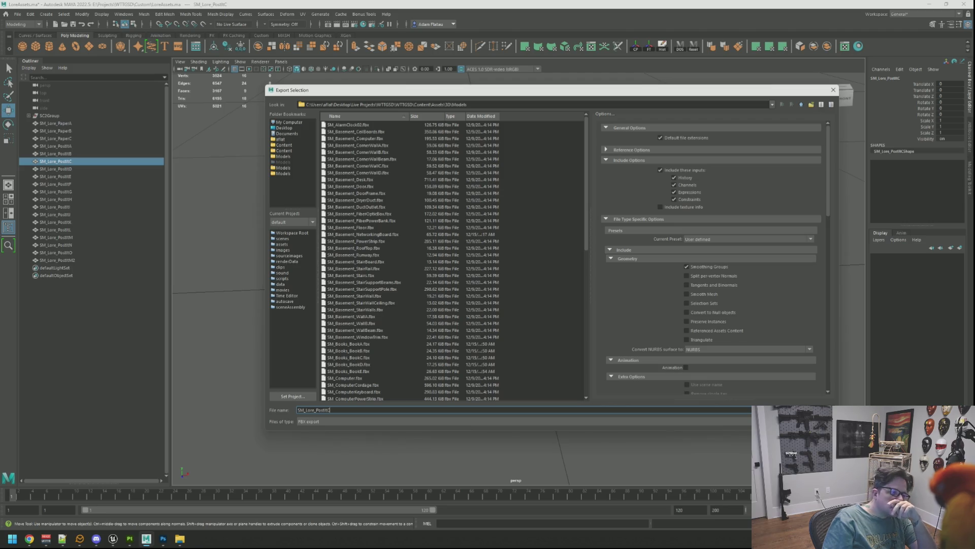
key(Return)
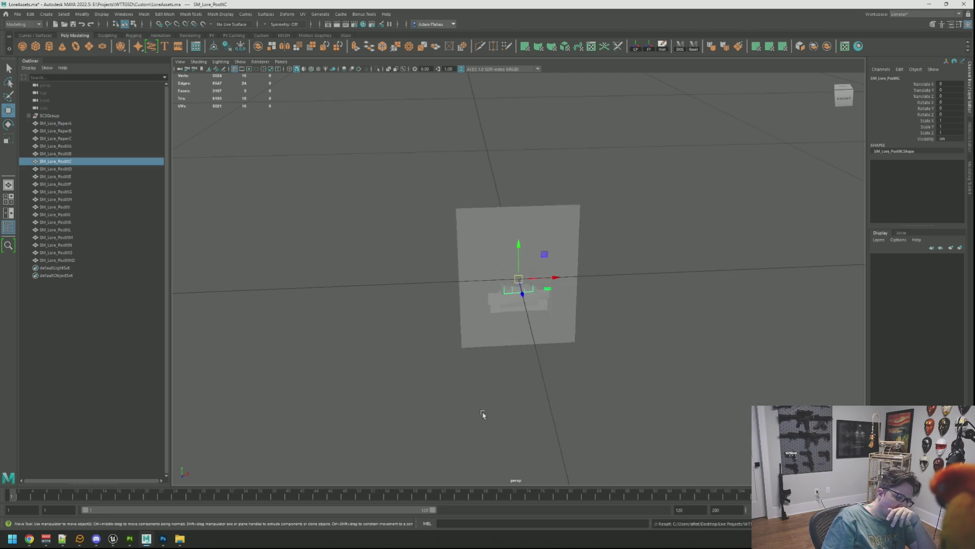
mouse_move(131, 538)
click(101, 503)
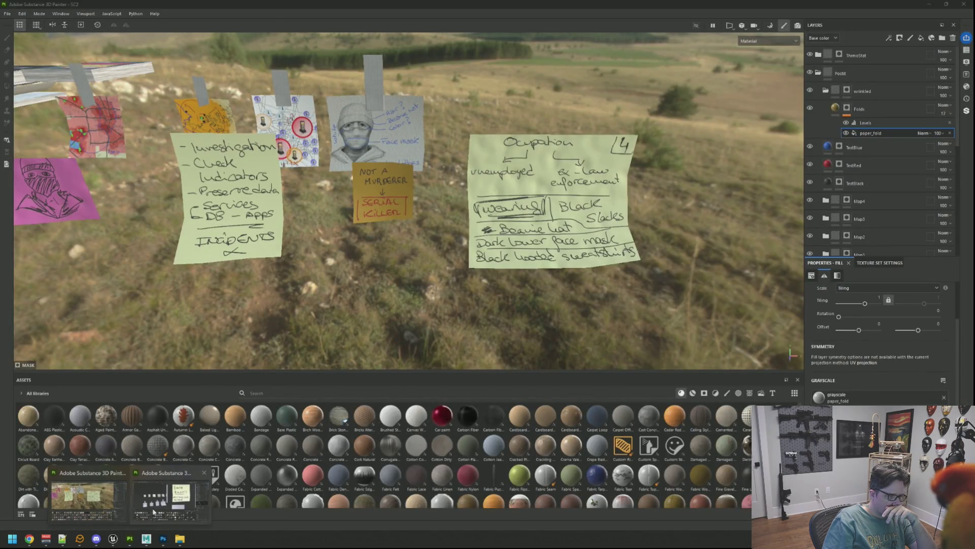
click(172, 493)
click(154, 516)
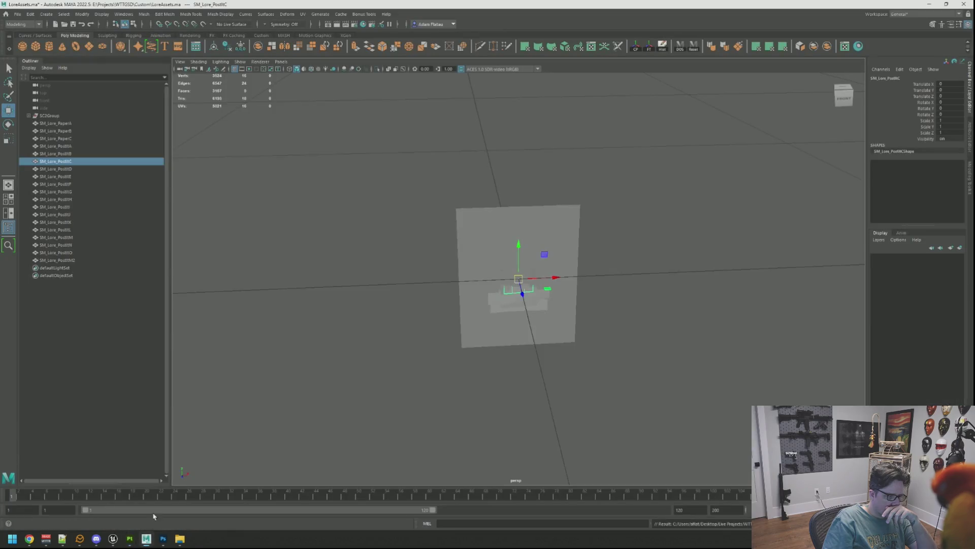
click(113, 538)
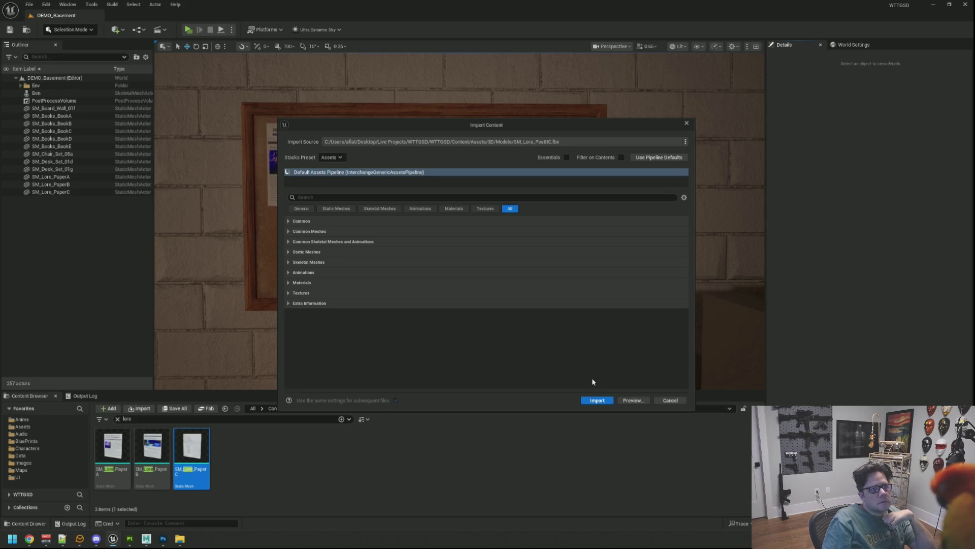
Step: Import SM_Lore_PostItC into the Content Browser and return to Substance Painter
click(599, 399)
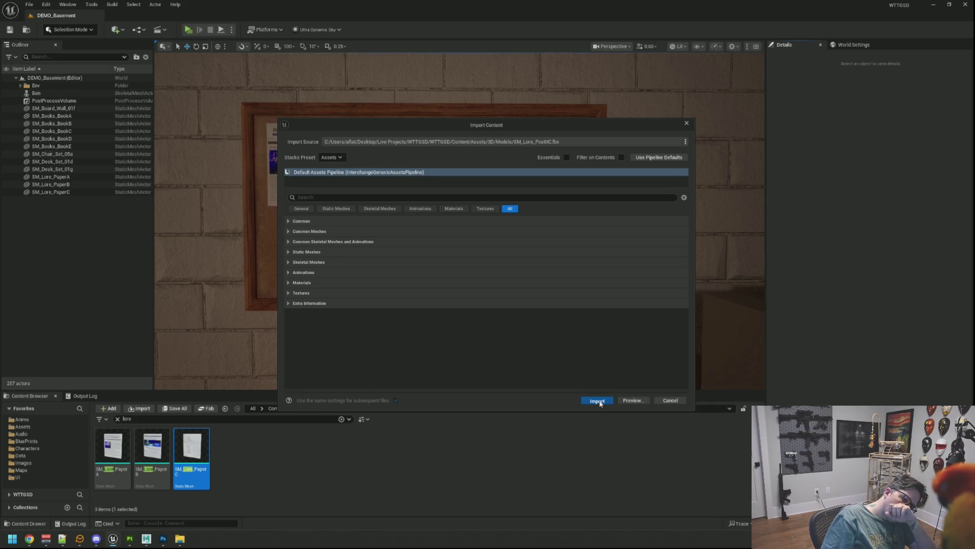
key(alt+Tab)
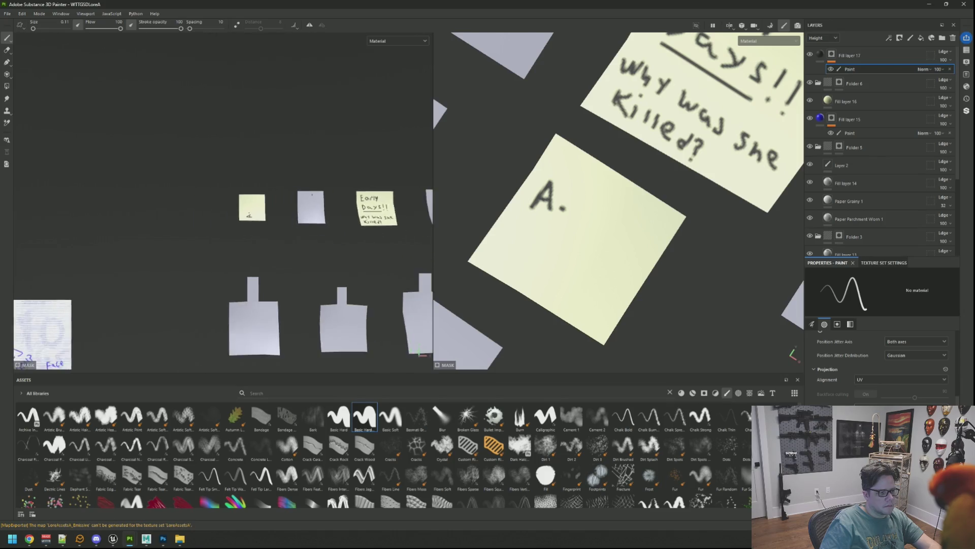
Step: Undo the stray marks on the blank sticky note and centre it in the 2D view
alt+drag(577, 211, 582, 208)
key(ctrl+z)
key(ctrl+z)
Step: Hand-letter 'A.N.N IS the Way!' on the blank note
key(ctrl+z)
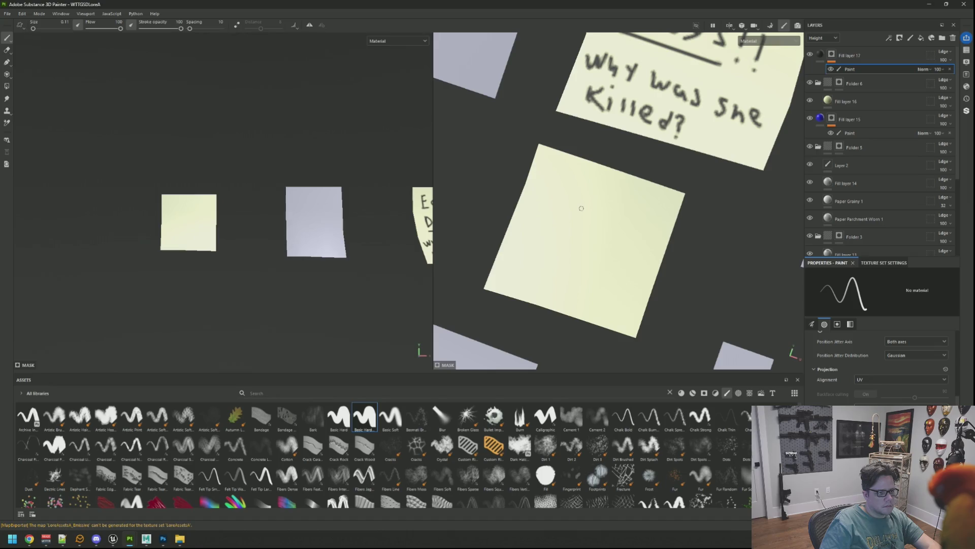
drag(650, 201, 638, 214)
key(ctrl+z)
scroll(193, 199, up, 5)
mouse_move(168, 216)
middle_down()
mouse_move(177, 217)
mouse_move(181, 198)
middle_up()
mouse_move(145, 187)
mouse_down()
mouse_move(140, 210)
mouse_move(149, 182)
mouse_move(160, 209)
mouse_move(156, 199)
mouse_move(188, 207)
mouse_move(183, 198)
mouse_move(196, 209)
mouse_move(198, 187)
mouse_move(233, 199)
mouse_move(243, 190)
mouse_up()
key(ctrl+z)
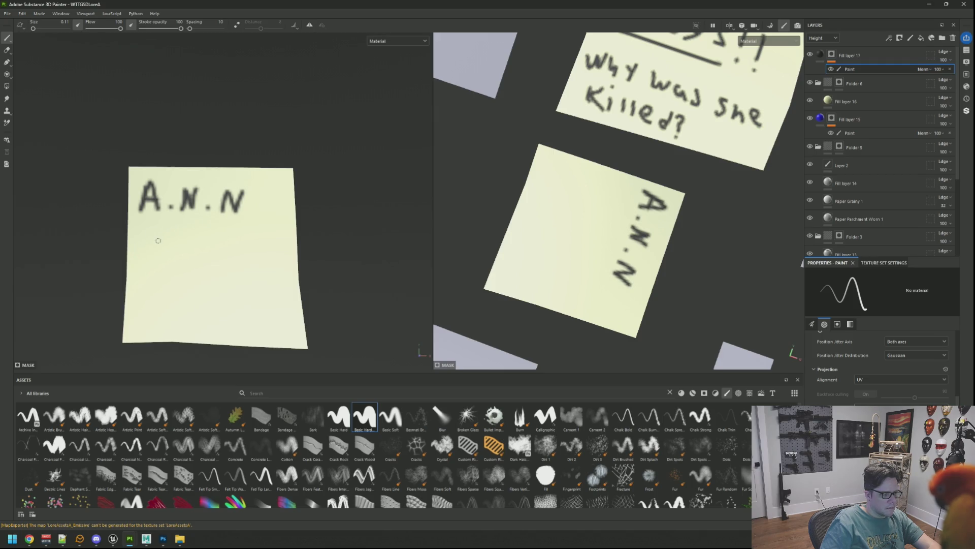
mouse_move(153, 226)
mouse_down()
mouse_move(155, 244)
mouse_move(170, 243)
mouse_move(170, 227)
mouse_move(167, 247)
mouse_move(214, 274)
mouse_move(240, 255)
mouse_move(248, 269)
mouse_move(258, 254)
mouse_move(262, 271)
mouse_up()
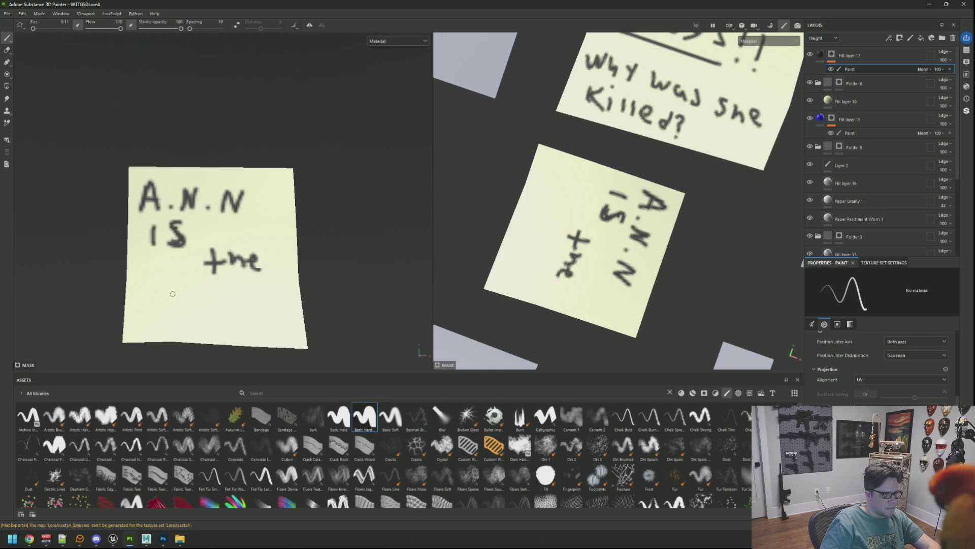
mouse_move(160, 298)
mouse_down()
mouse_move(199, 297)
mouse_move(225, 316)
mouse_move(243, 311)
mouse_up()
mouse_move(250, 298)
mouse_down()
mouse_move(241, 323)
mouse_move(264, 310)
mouse_up()
click(264, 315)
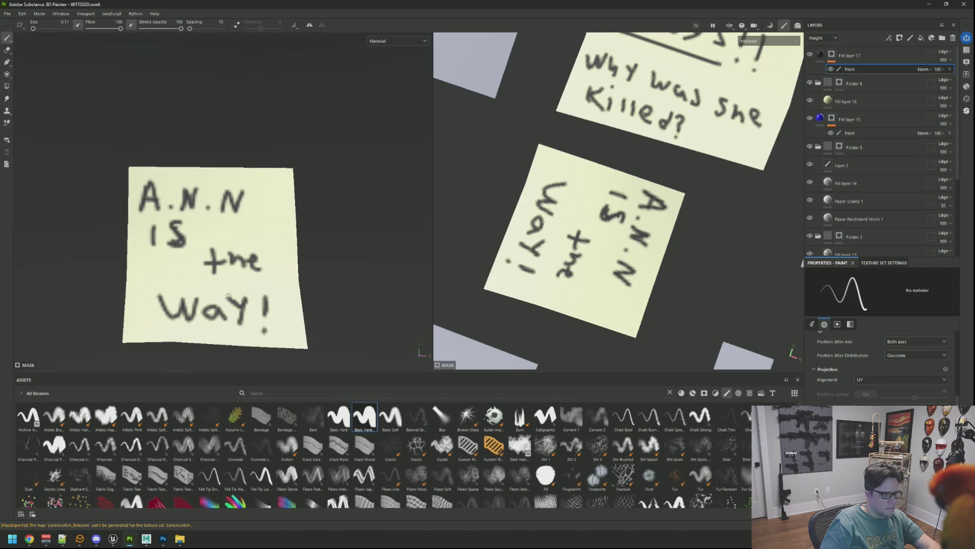
scroll(276, 267, down, 8)
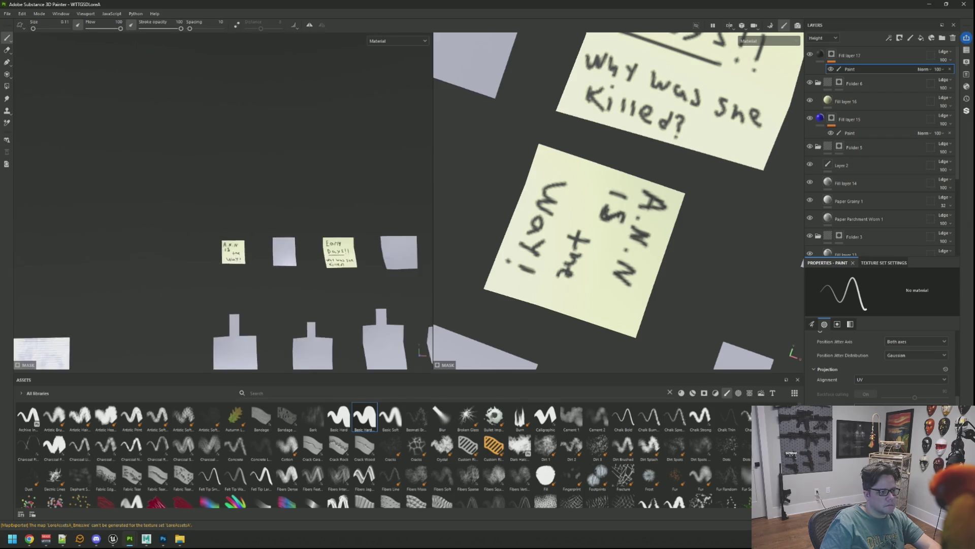
mouse_move(277, 267)
middle_down()
mouse_move(239, 246)
mouse_move(178, 235)
mouse_move(200, 239)
mouse_move(226, 221)
mouse_move(212, 239)
mouse_move(214, 229)
middle_up()
scroll(225, 221, up, 1)
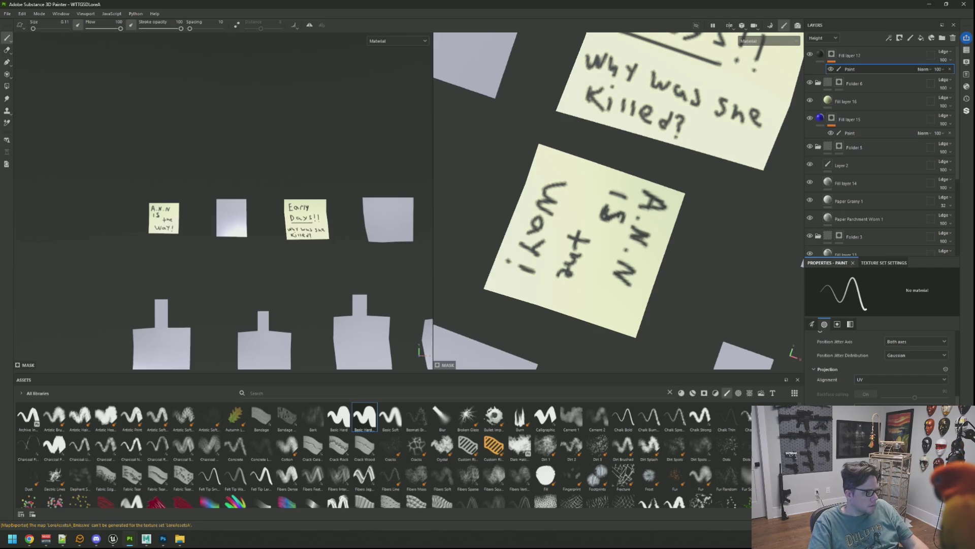
scroll(164, 216, up, 5)
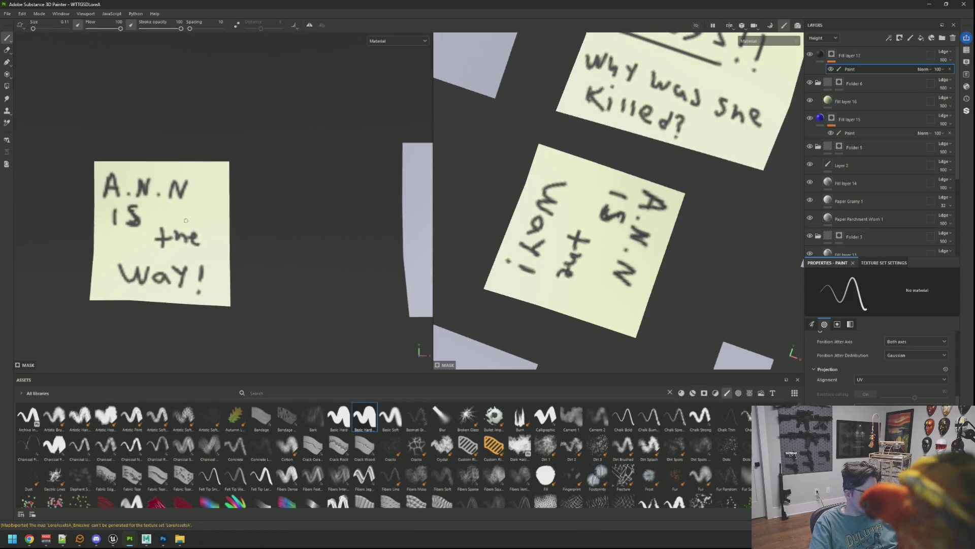
scroll(186, 220, up, 5)
scroll(206, 220, up, 1)
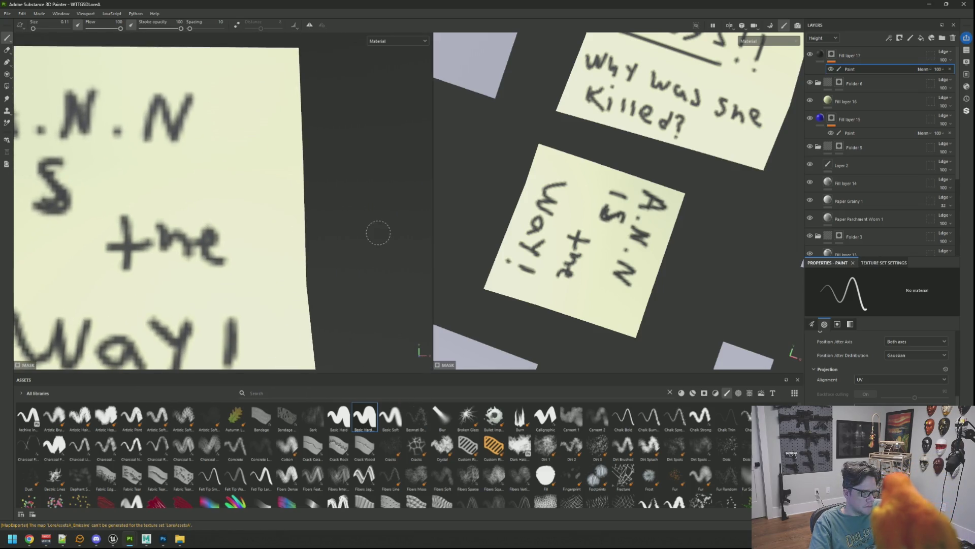
scroll(210, 238, down, 1)
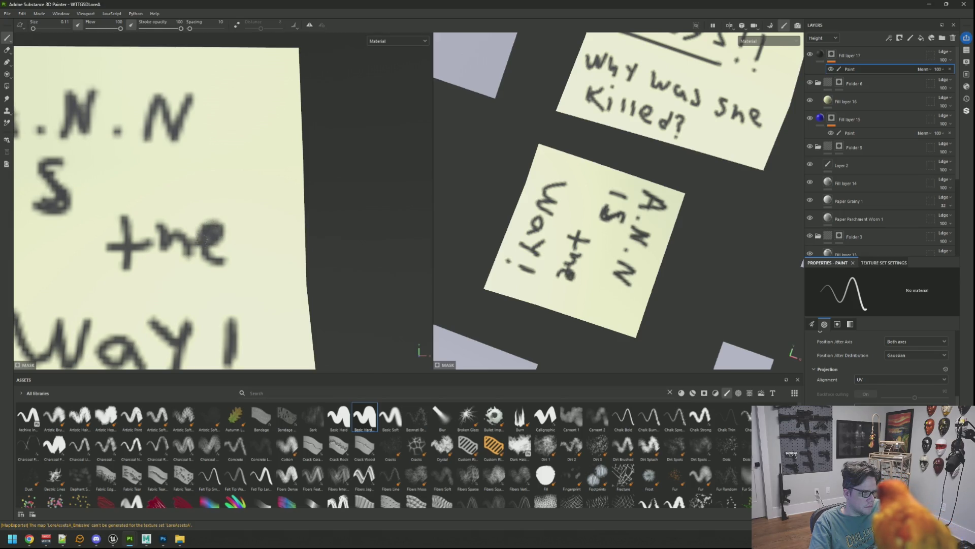
scroll(217, 223, down, 4)
scroll(217, 223, down, 1)
scroll(217, 222, up, 3)
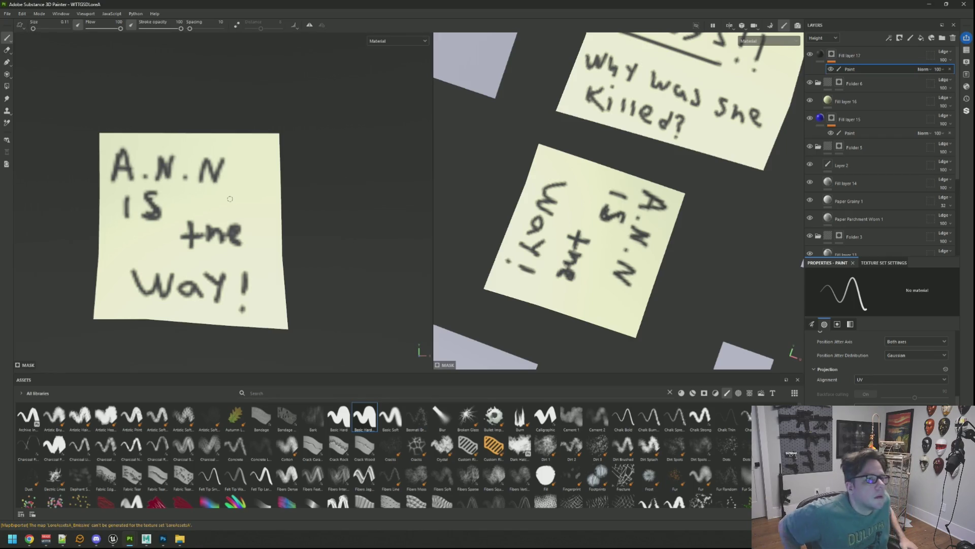
scroll(239, 180, down, 10)
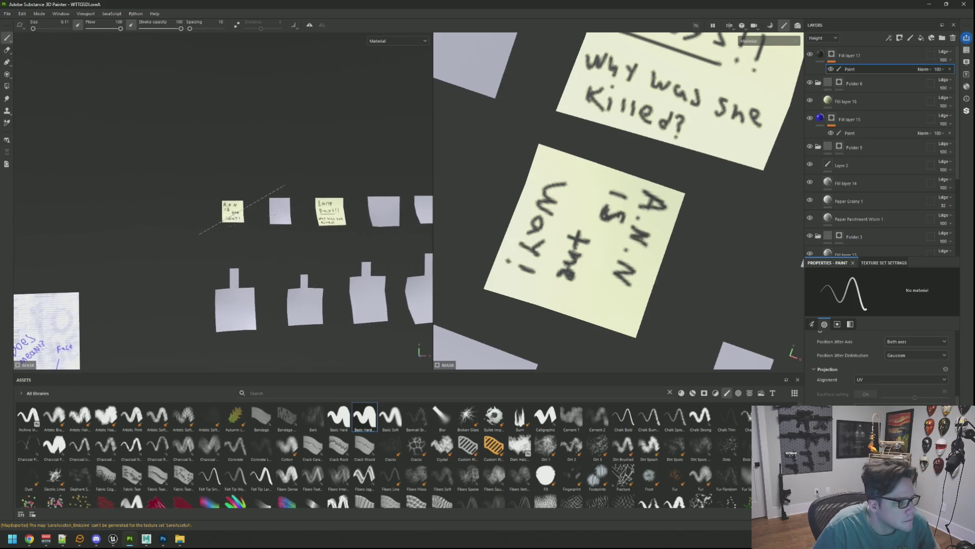
Step: Re-export the updated sticky-note textures and switch to Unreal Engine
key(ctrl+shift+e)
click(653, 396)
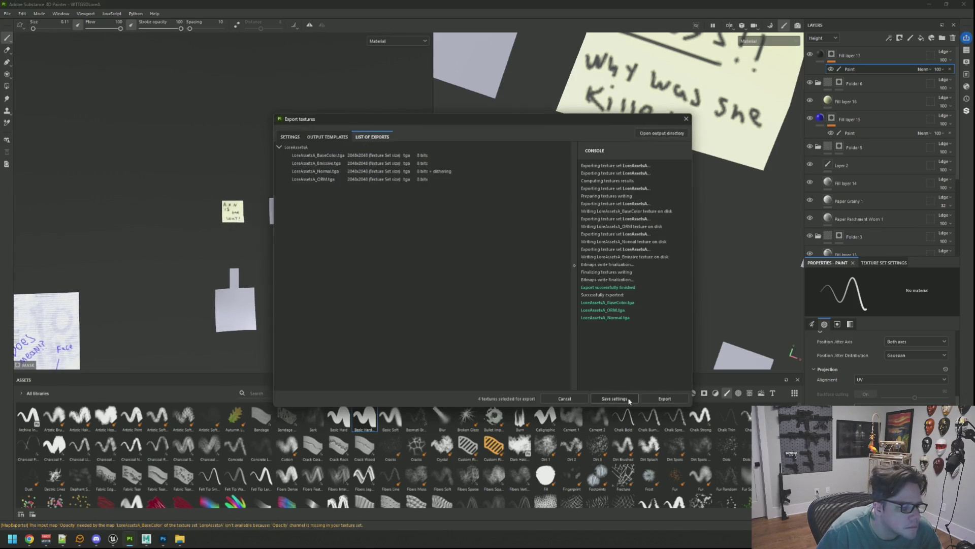
scroll(191, 168, down, 5)
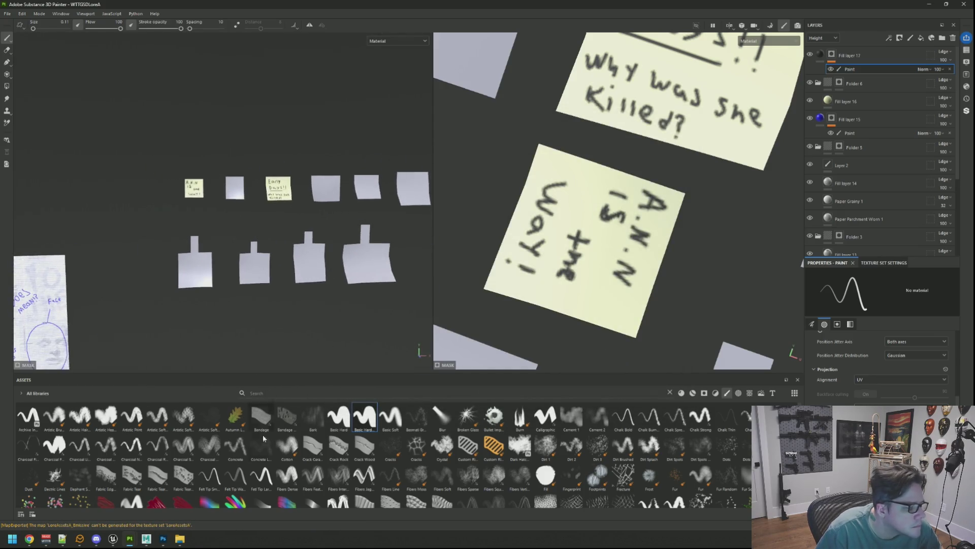
mouse_move(163, 537)
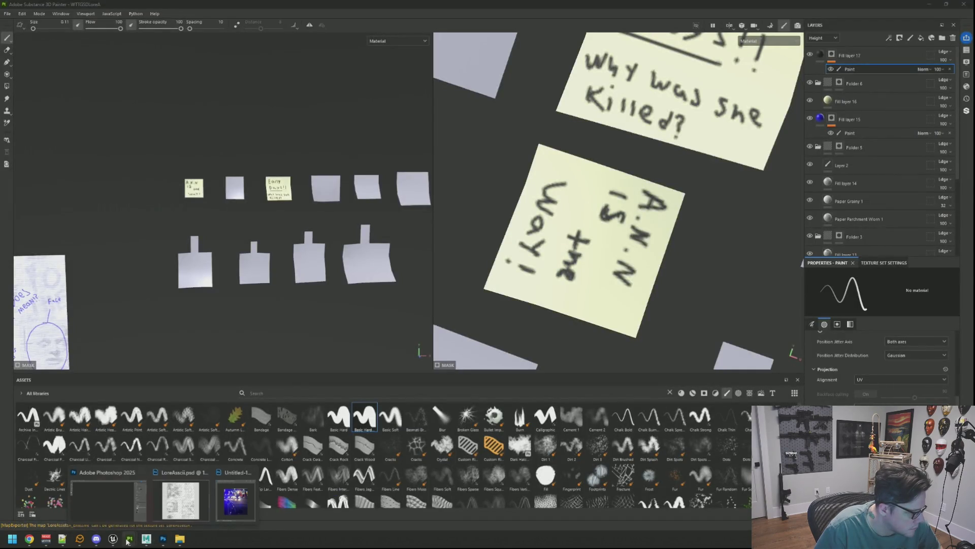
click(121, 540)
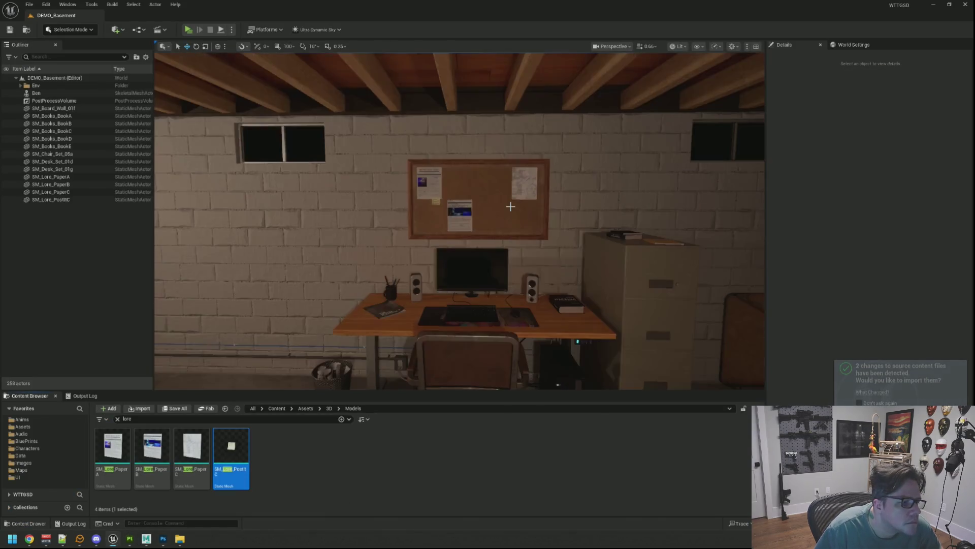
Step: Fly the camera to frame the whole corkboard and deselect the post-it asset
mouse_move(510, 206)
right_down()
mouse_move(474, 202)
mouse_move(483, 185)
right_up()
key(w)
scroll(474, 202, down, 4)
scroll(483, 185, down, 6)
scroll(442, 189, up, 2)
scroll(434, 192, up, 2)
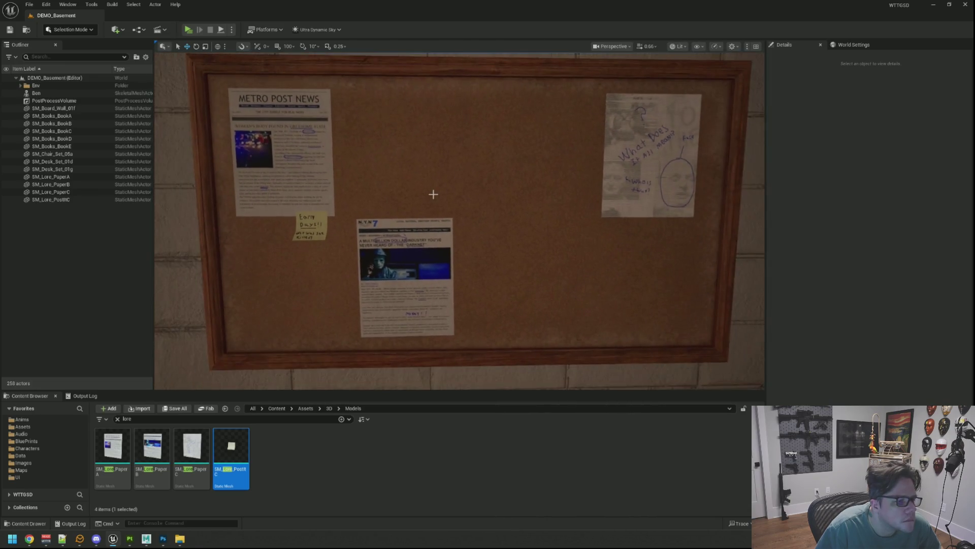
middle_drag(436, 190, 443, 178)
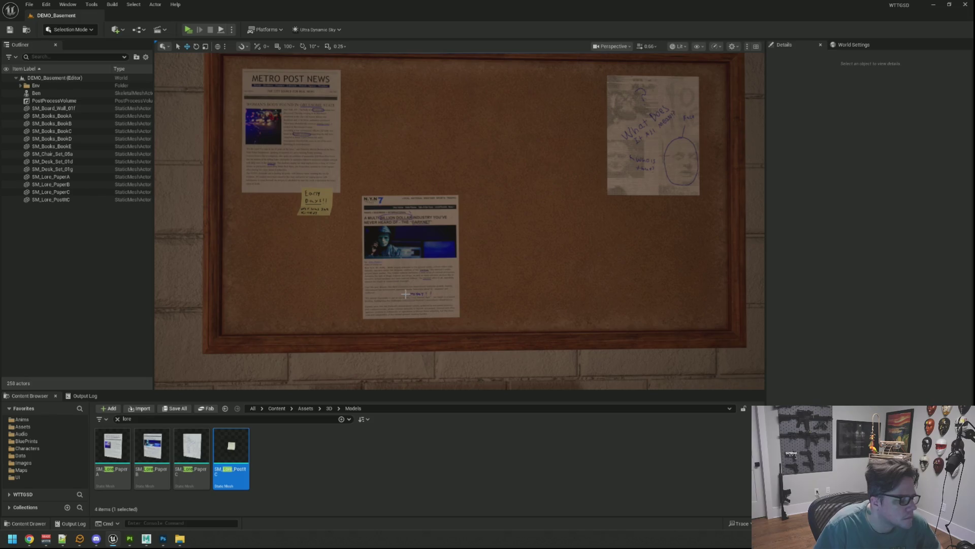
click(368, 459)
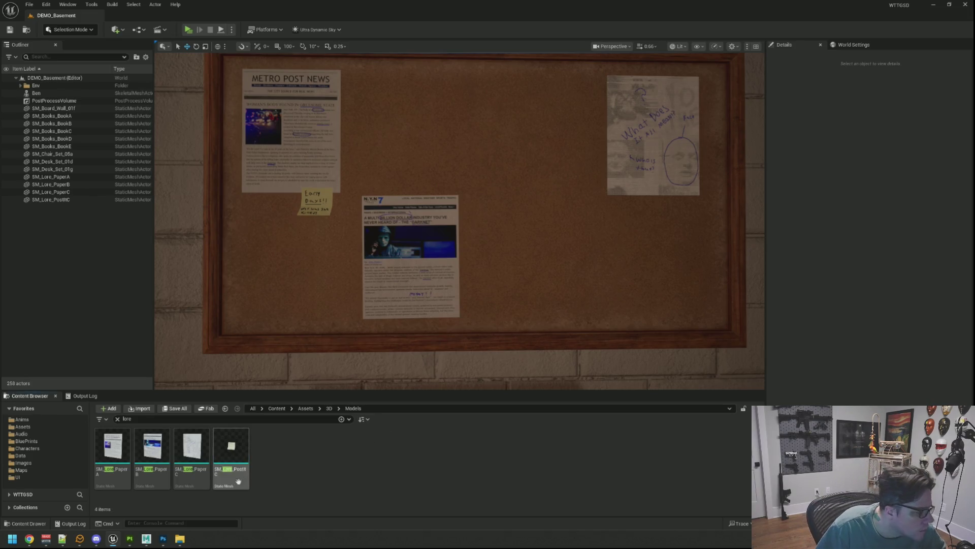
Step: Select SM_Lore_PostItA in Maya, export it as FBX, and return to Unreal
mouse_move(187, 539)
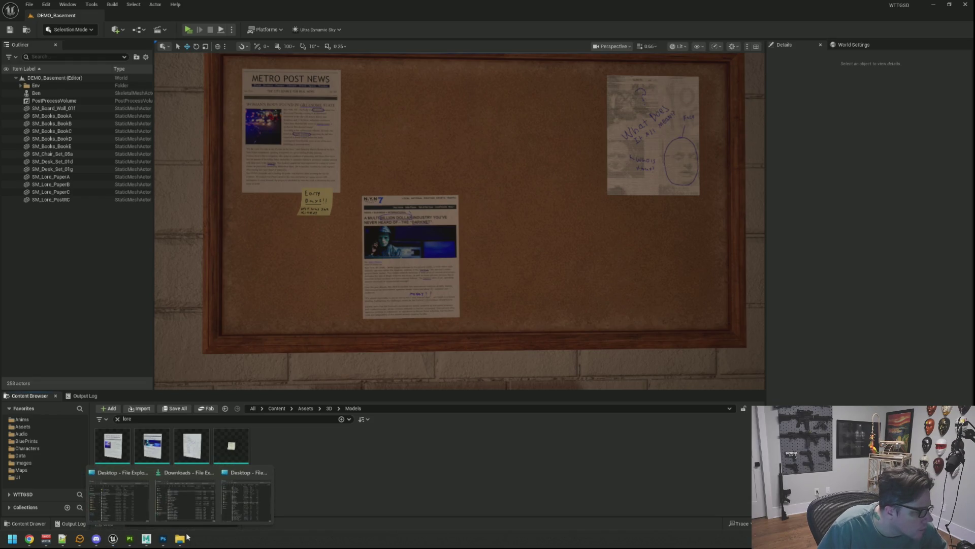
click(148, 539)
click(152, 540)
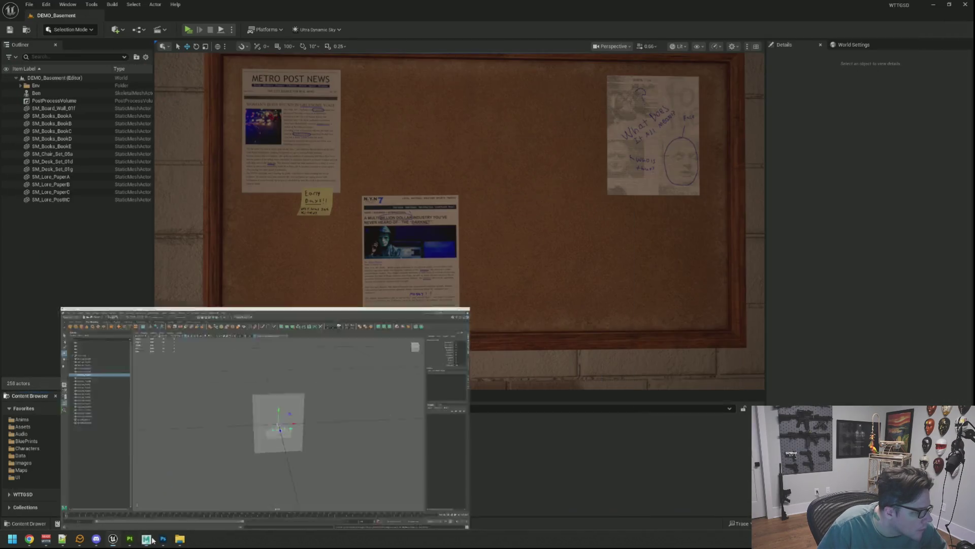
double_click(83, 148)
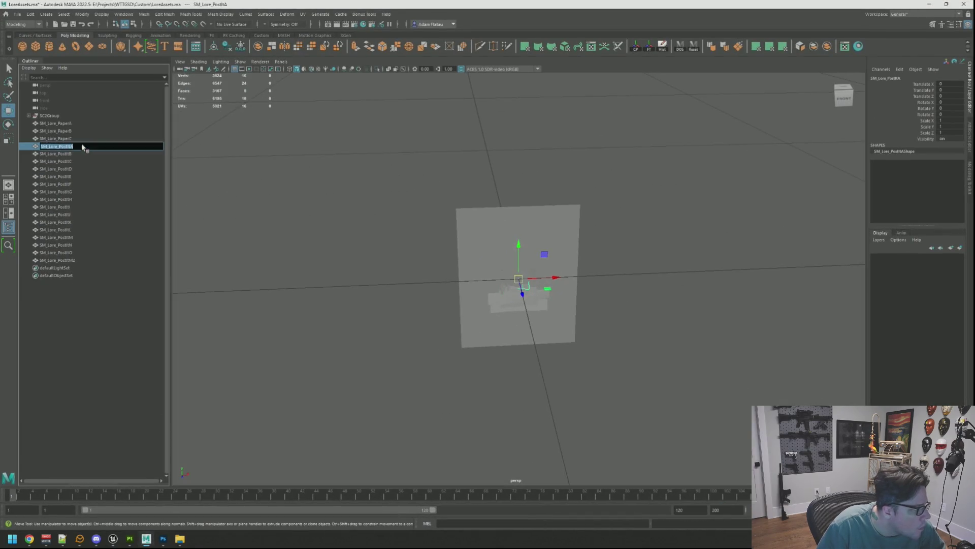
key(Return)
key(ctrl+alt+e)
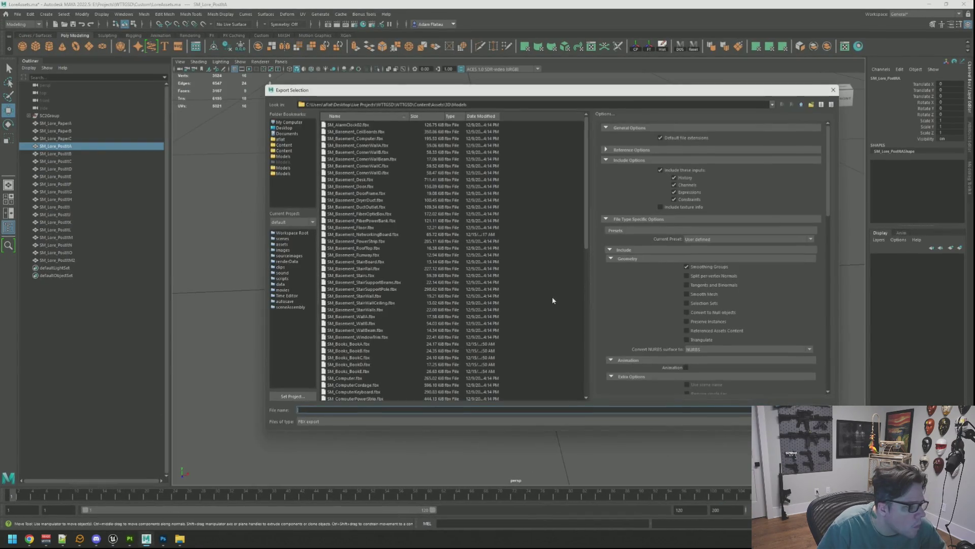
key(Return)
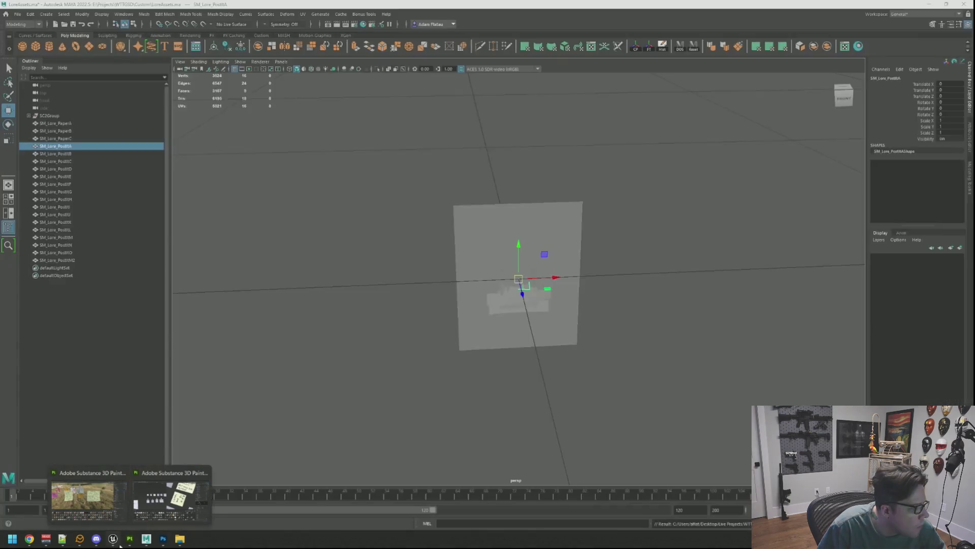
click(117, 542)
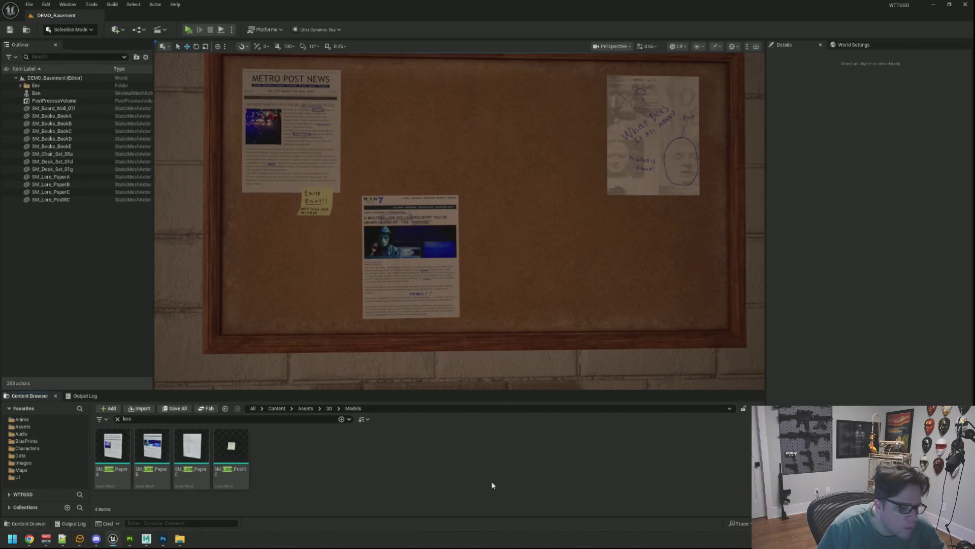
Step: Import SM_Lore_PostItA and disable Nanite on it
click(593, 398)
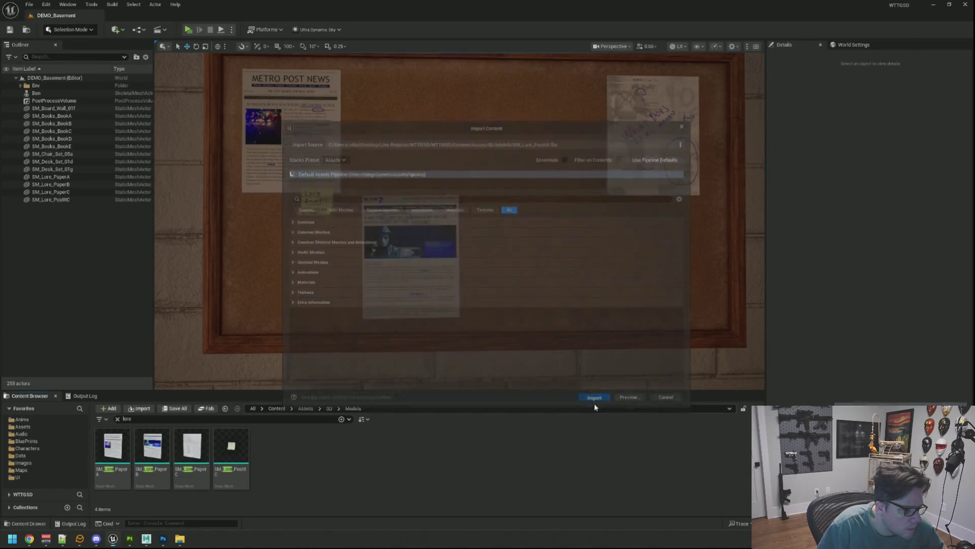
right_click(277, 450)
mouse_move(345, 187)
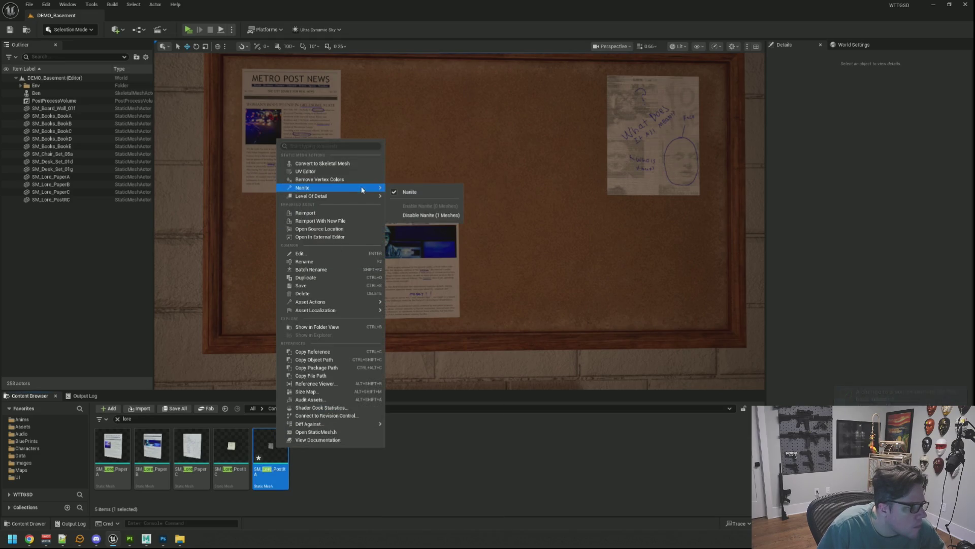
click(418, 215)
click(370, 435)
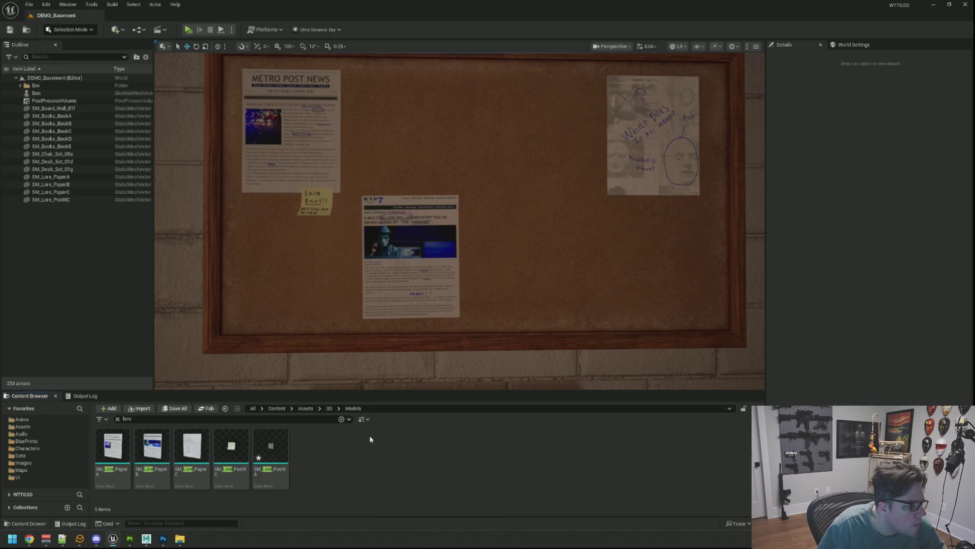
Step: Assign the ML_LoreAssetsA material and drag the post-it onto the corkboard
double_click(285, 436)
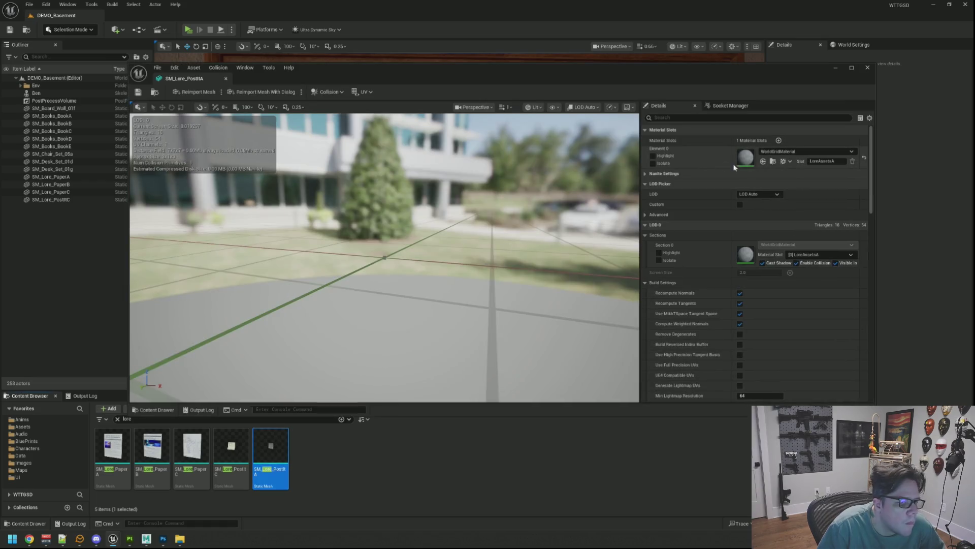
click(795, 152)
text(lore)
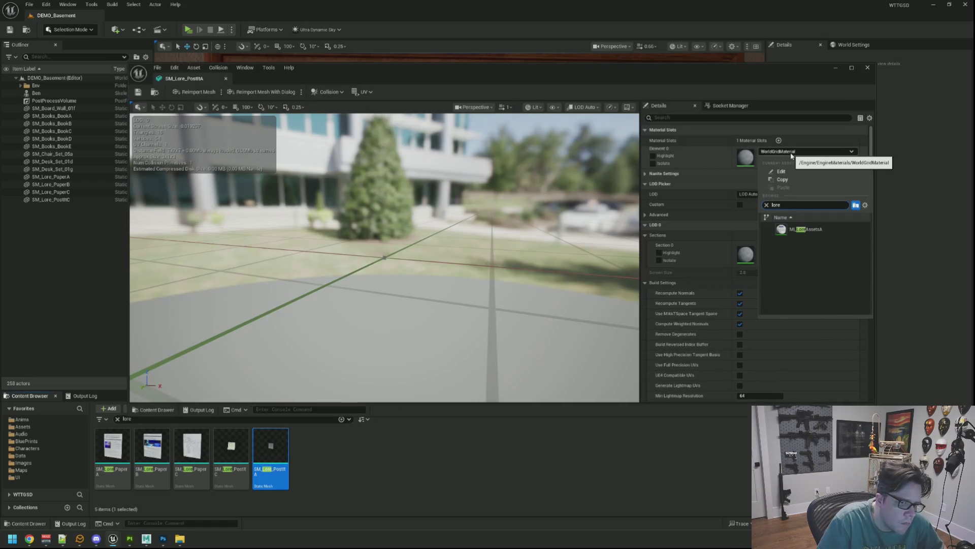
click(805, 230)
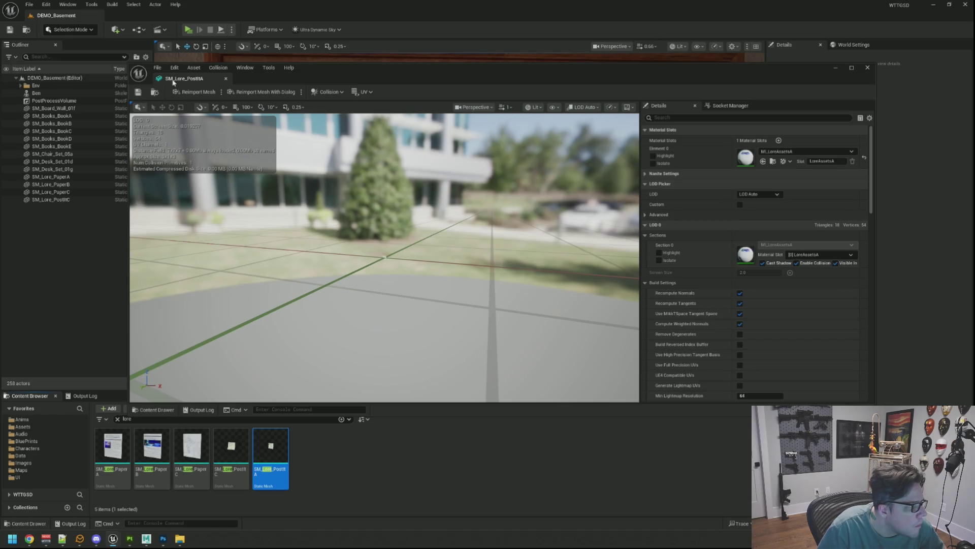
click(226, 78)
drag(270, 447, 285, 283)
Step: Frame the placed post-it and scale it up noticeably
key(f)
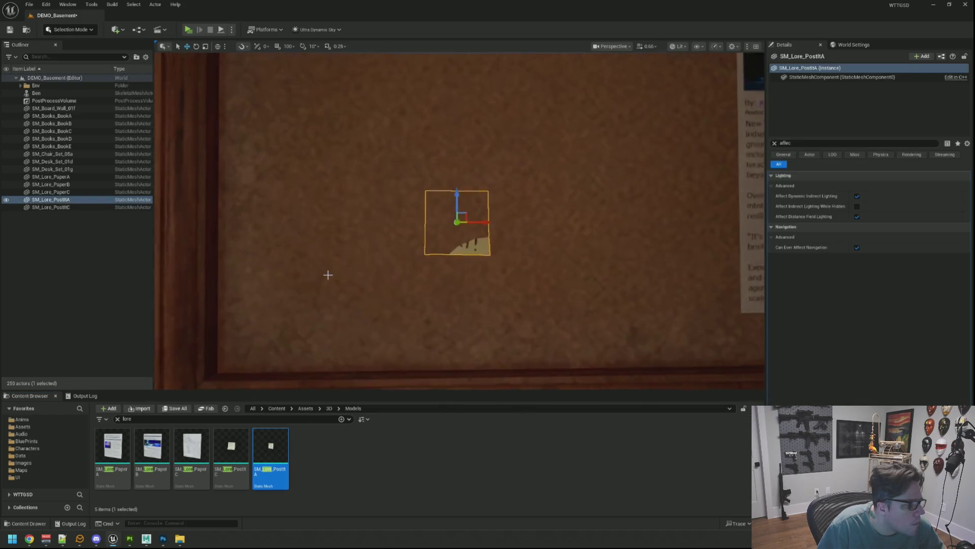
scroll(326, 274, down, 3)
scroll(446, 251, up, 2)
right_drag(518, 228, 512, 218)
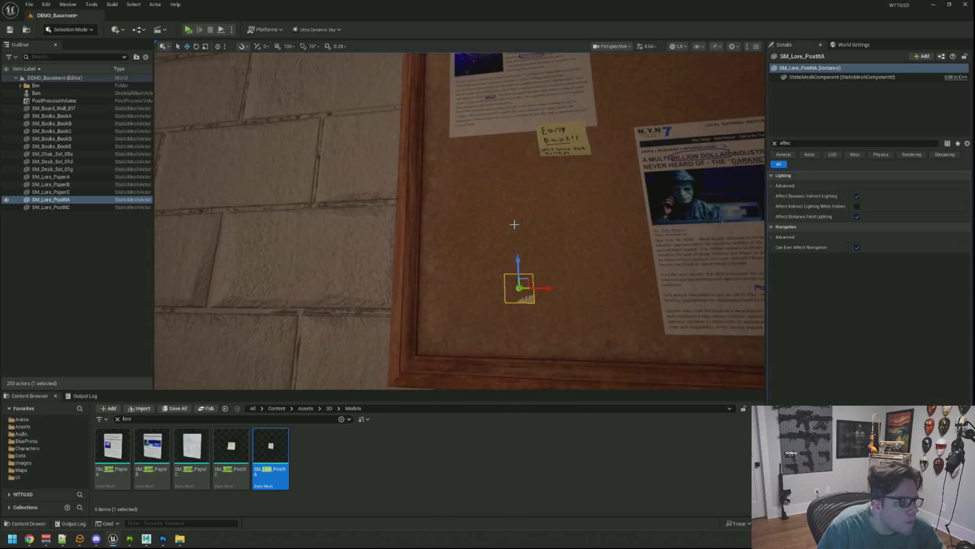
key(f)
key(r)
mouse_move(453, 221)
mouse_down()
mouse_move(442, 222)
mouse_move(465, 220)
mouse_move(404, 215)
mouse_up()
Step: Move the post-it onto the corkboard frame's bottom rail and check it from several angles
key(w)
mouse_move(488, 226)
mouse_down()
mouse_move(562, 222)
mouse_move(499, 216)
mouse_up()
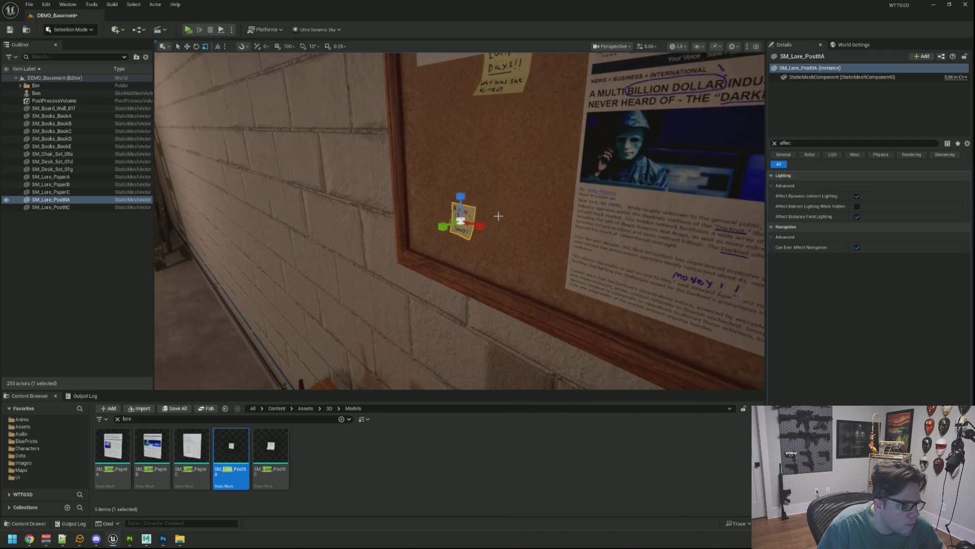
key(w)
scroll(438, 224, up, 5)
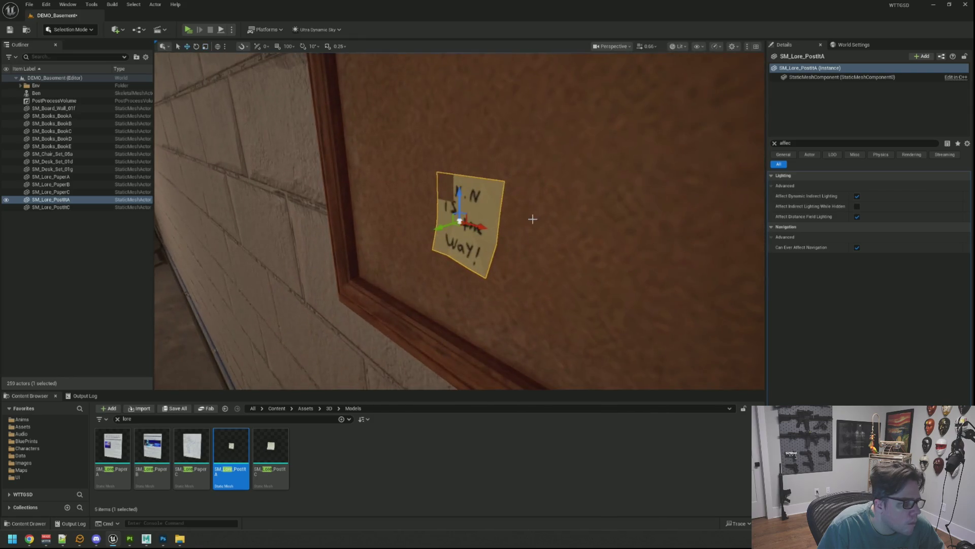
mouse_move(462, 191)
mouse_down()
mouse_move(462, 249)
mouse_move(440, 223)
mouse_up()
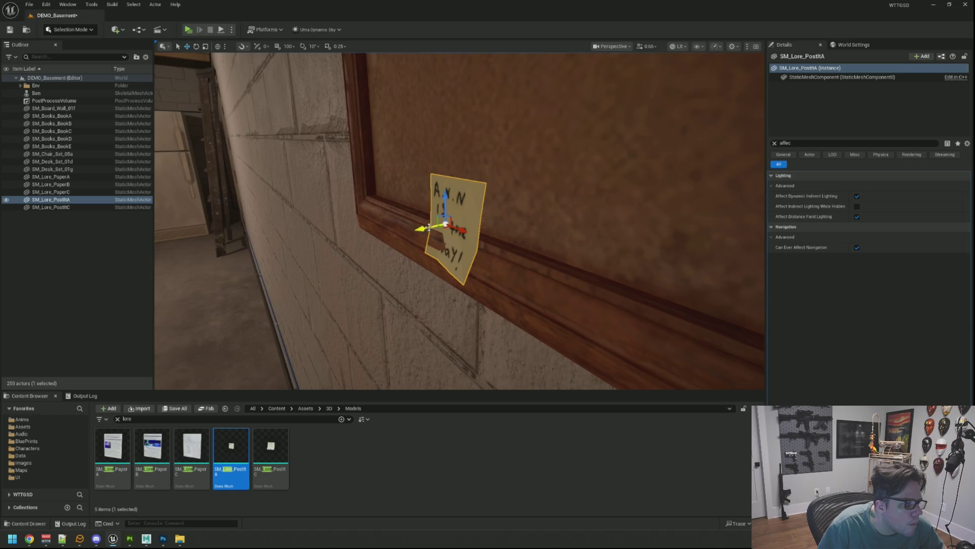
mouse_move(437, 219)
alt+mouse_down()
mouse_move(460, 221)
mouse_move(408, 228)
alt+mouse_up()
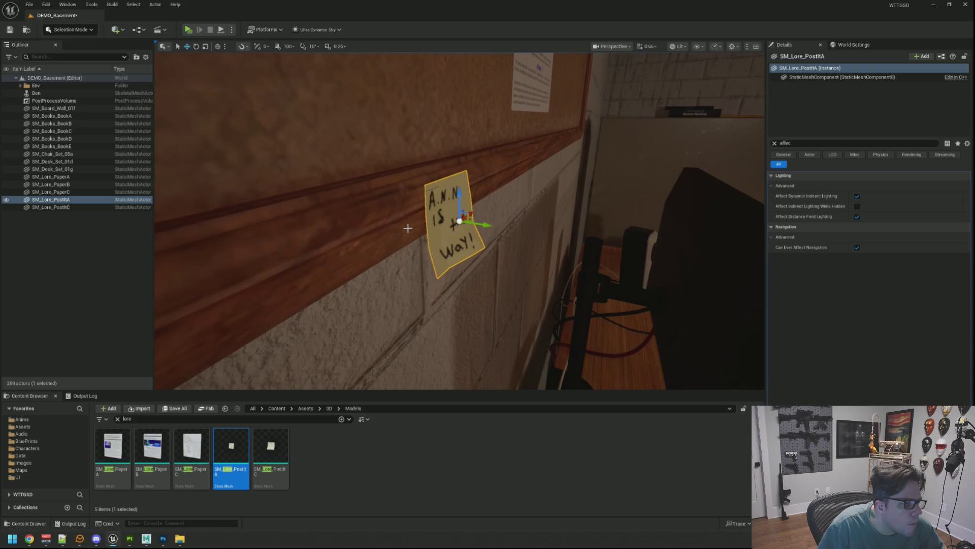
mouse_move(471, 238)
alt+mouse_down()
mouse_move(460, 221)
mouse_move(513, 221)
mouse_move(510, 207)
mouse_move(494, 226)
mouse_move(466, 205)
alt+mouse_up()
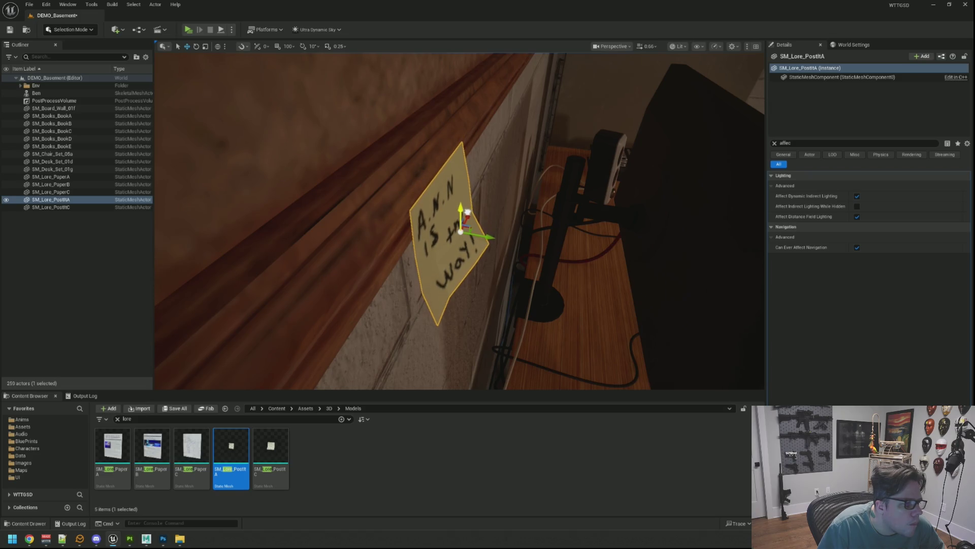
key(Escape)
right_drag(491, 234, 491, 233)
mouse_move(524, 180)
right_down()
mouse_move(513, 157)
mouse_move(501, 163)
right_up()
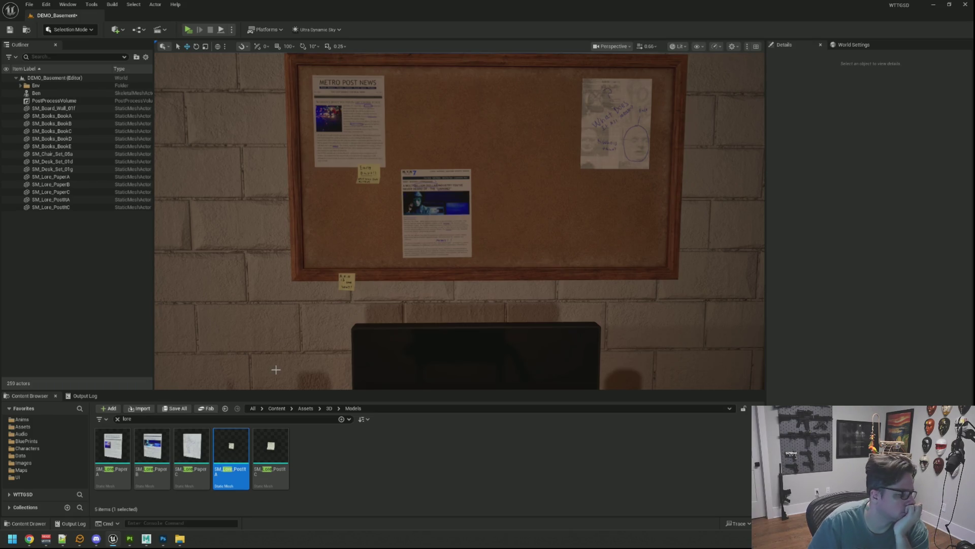
Step: Return to the WTTGSDLoreA project and look over the note cards in the UV and 3D views
mouse_move(130, 539)
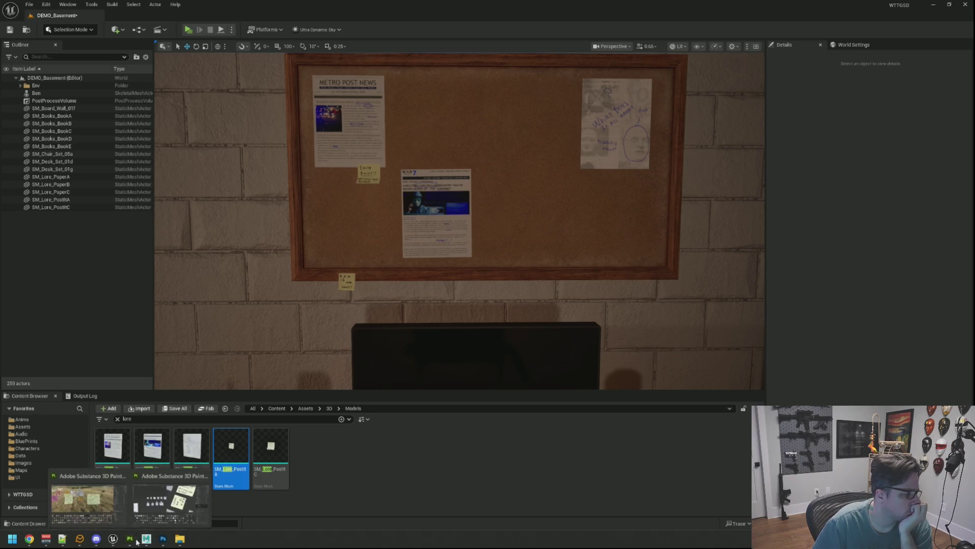
click(177, 500)
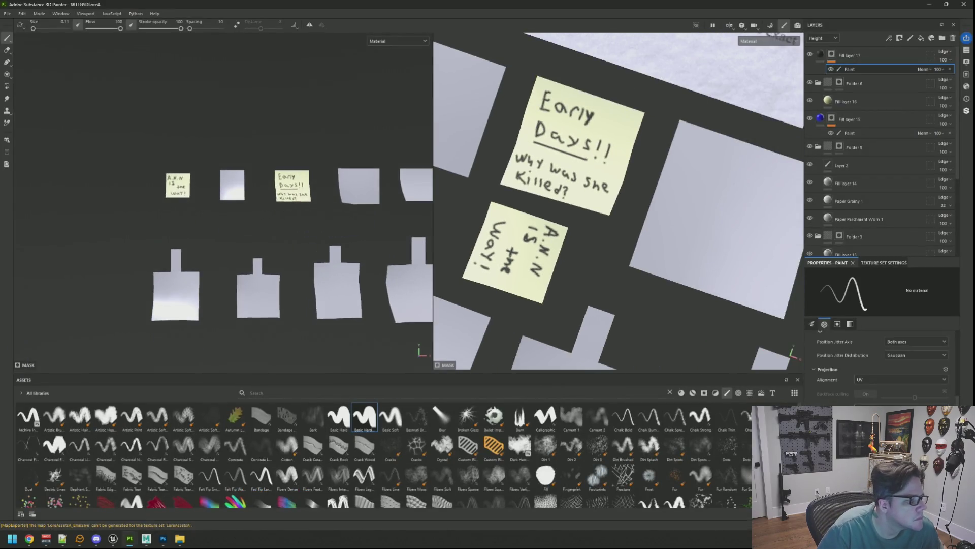
scroll(275, 182, up, 6)
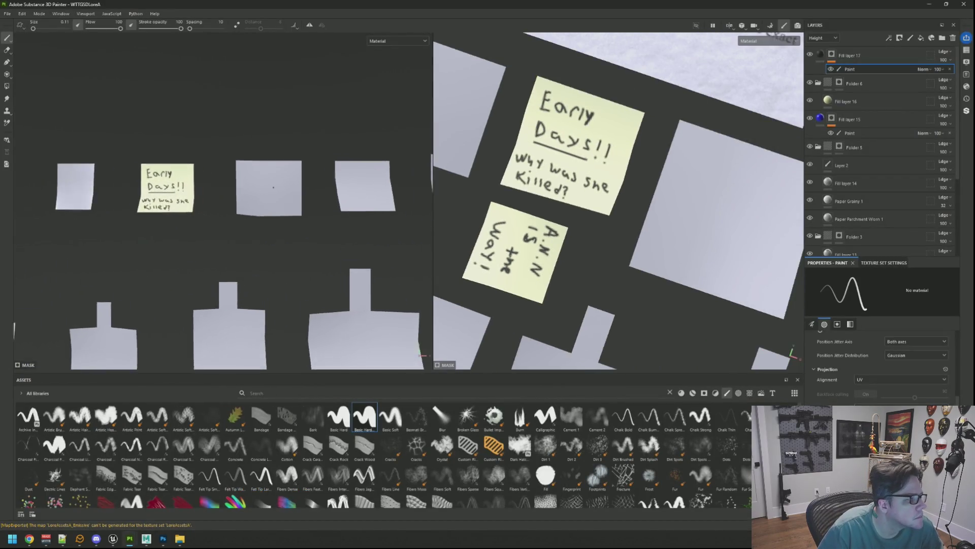
scroll(277, 184, down, 5)
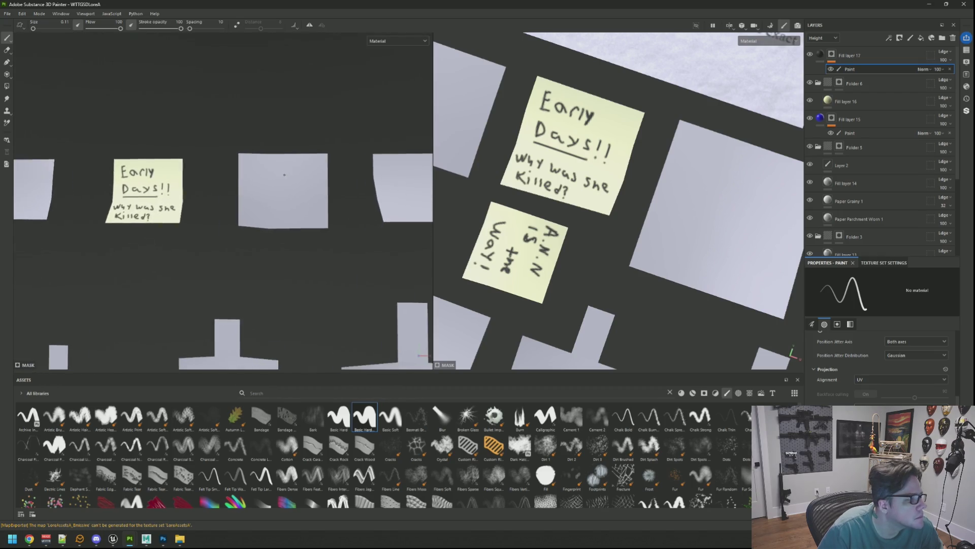
scroll(286, 189, down, 3)
scroll(286, 193, up, 3)
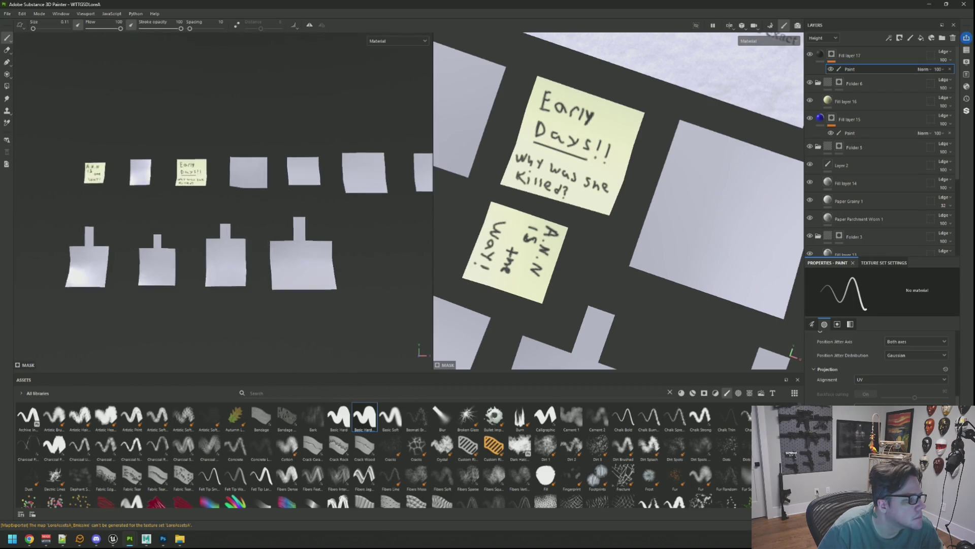
middle_drag(288, 199, 259, 207)
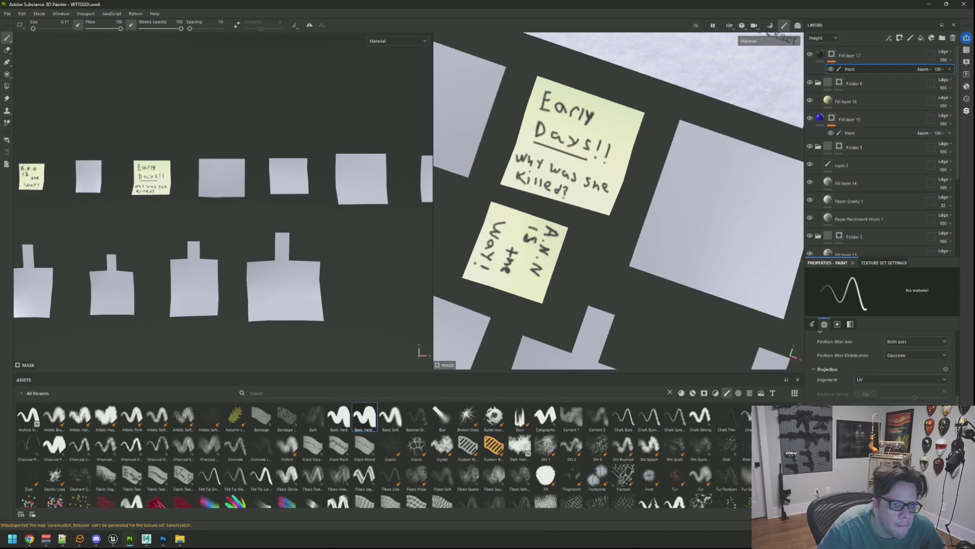
scroll(274, 169, down, 2)
mouse_move(275, 168)
alt+mouse_down()
mouse_move(254, 173)
mouse_move(284, 170)
alt+mouse_up()
scroll(275, 169, up, 3)
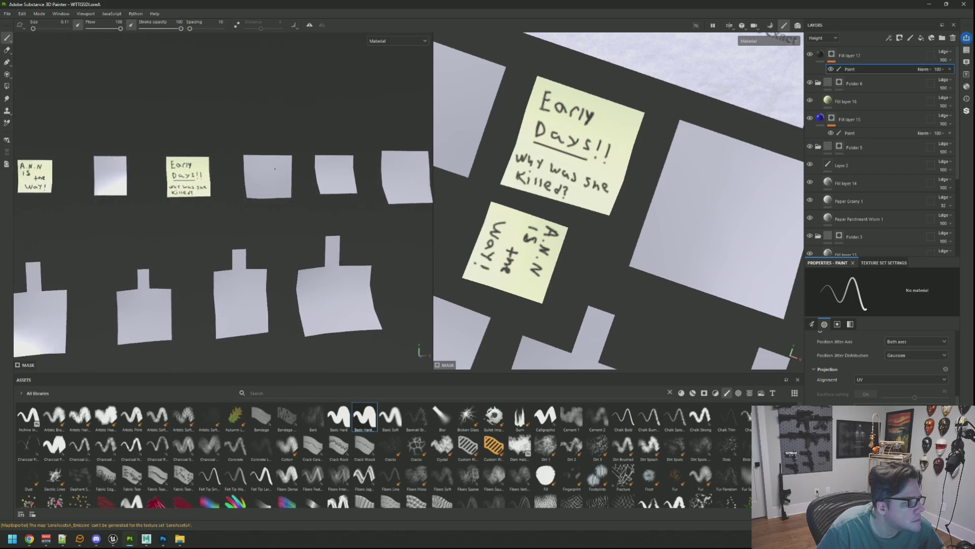
scroll(275, 169, up, 3)
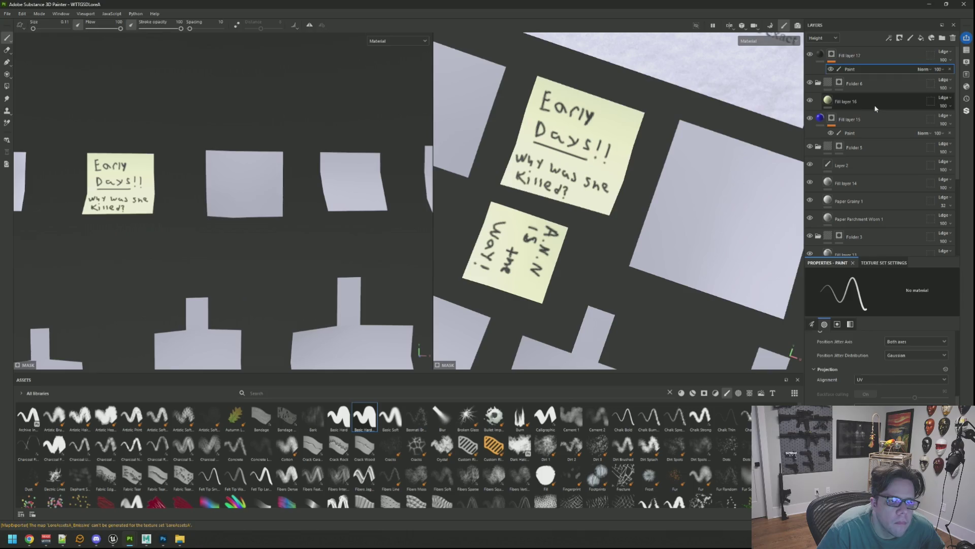
click(889, 98)
key(ctrl+d)
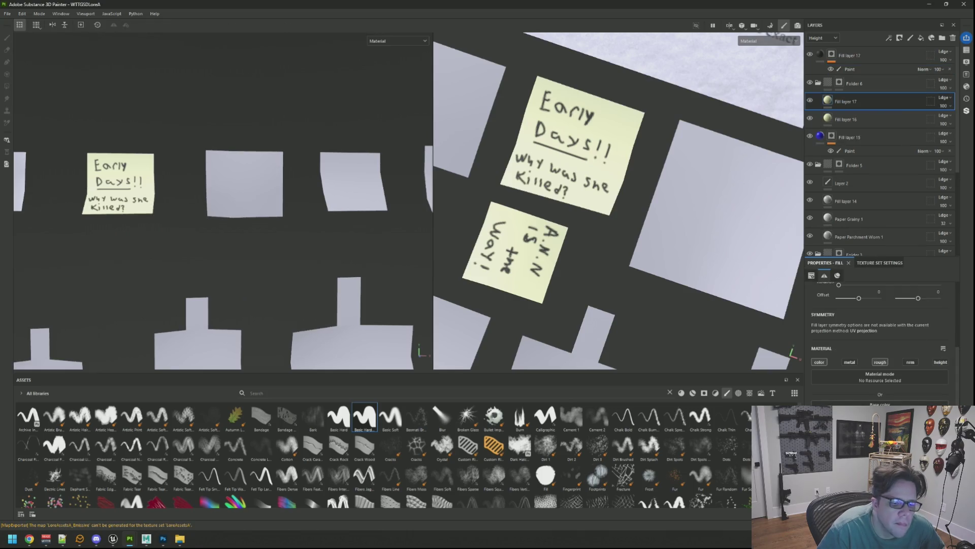
key(Delete)
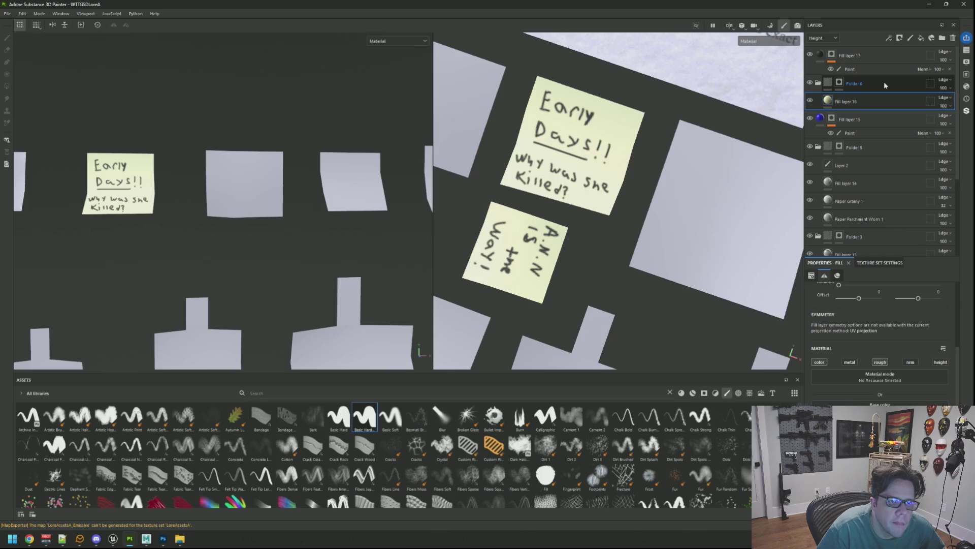
Step: Create Folder 7 above Folder 6 with a black mask, containing a new fill layer
click(884, 82)
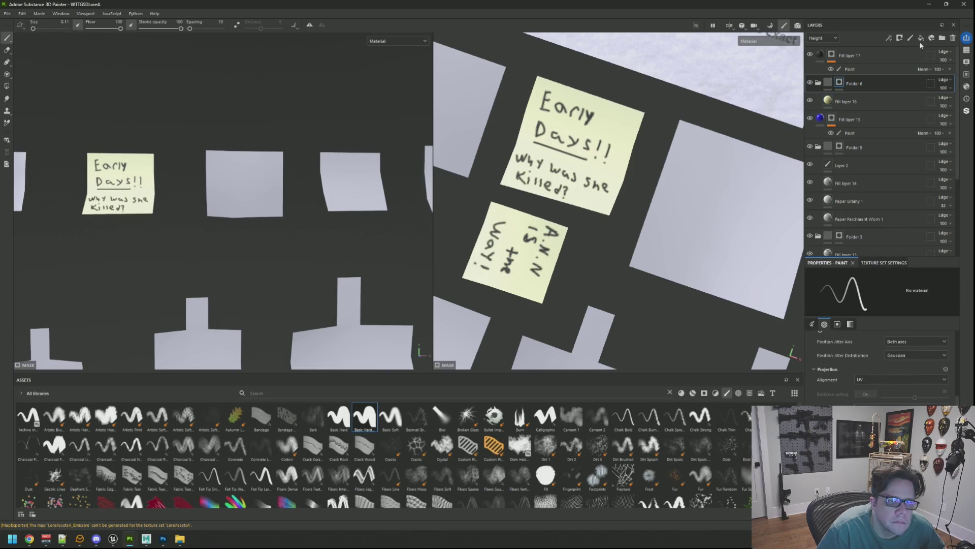
click(943, 38)
right_click(858, 84)
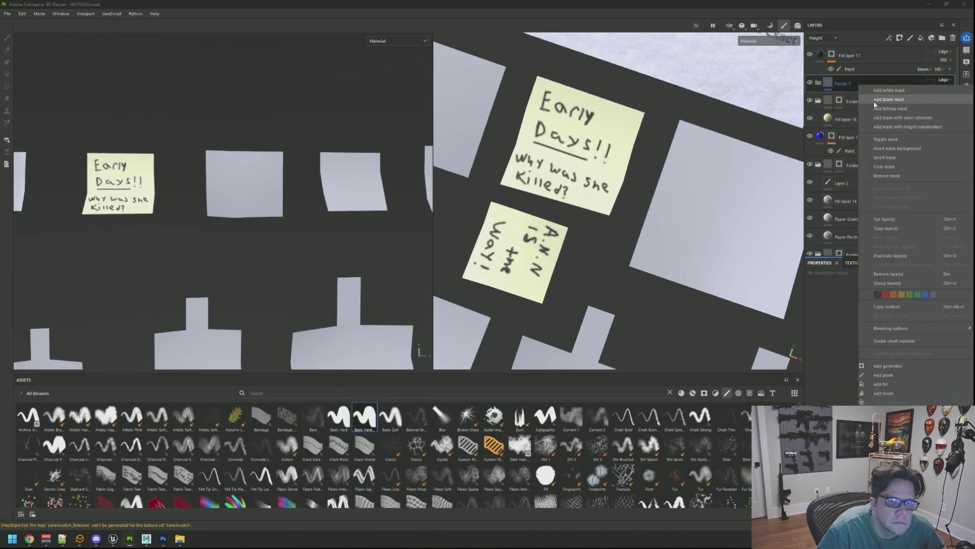
click(884, 94)
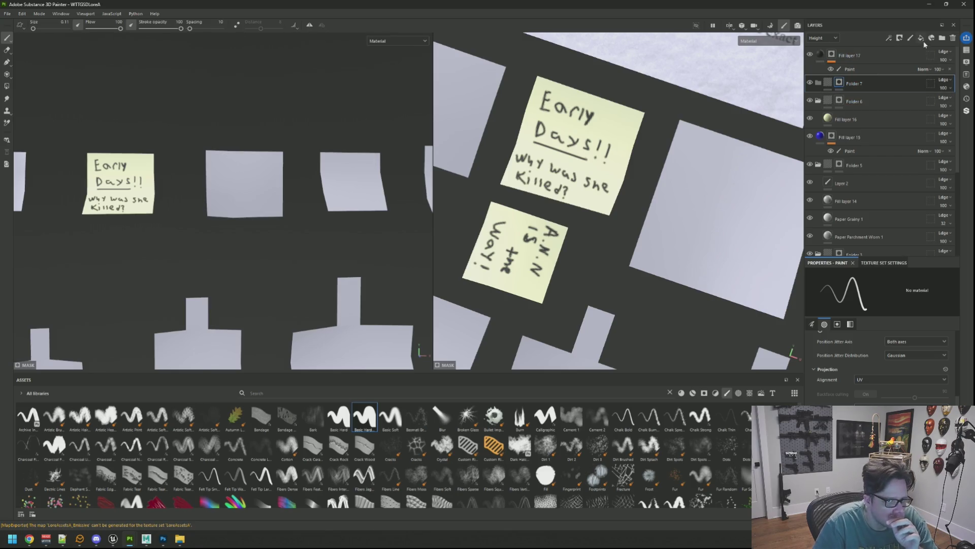
click(923, 39)
click(880, 412)
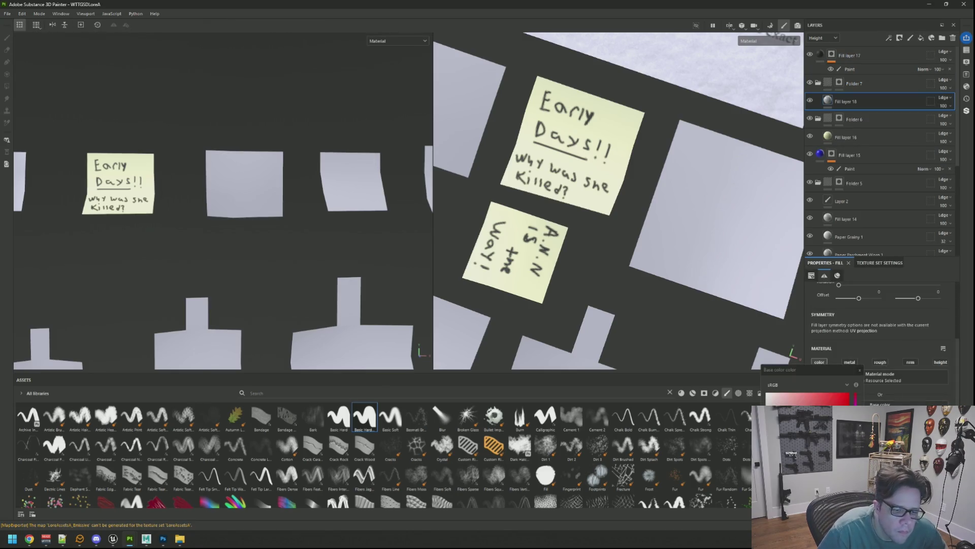
Step: In the SC2 project, hide the TextBlue layer and inspect the hanging sticky notes
mouse_move(133, 540)
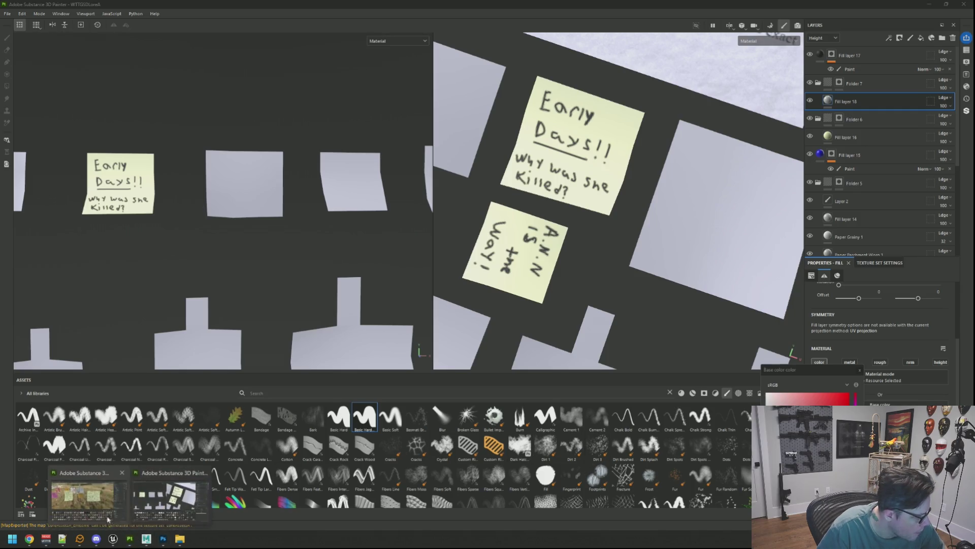
click(84, 495)
mouse_move(317, 204)
alt+mouse_down()
mouse_move(295, 210)
mouse_move(329, 209)
mouse_move(369, 188)
alt+mouse_up()
click(810, 147)
mouse_move(585, 163)
alt+mouse_down()
mouse_move(566, 166)
mouse_move(571, 176)
alt+mouse_up()
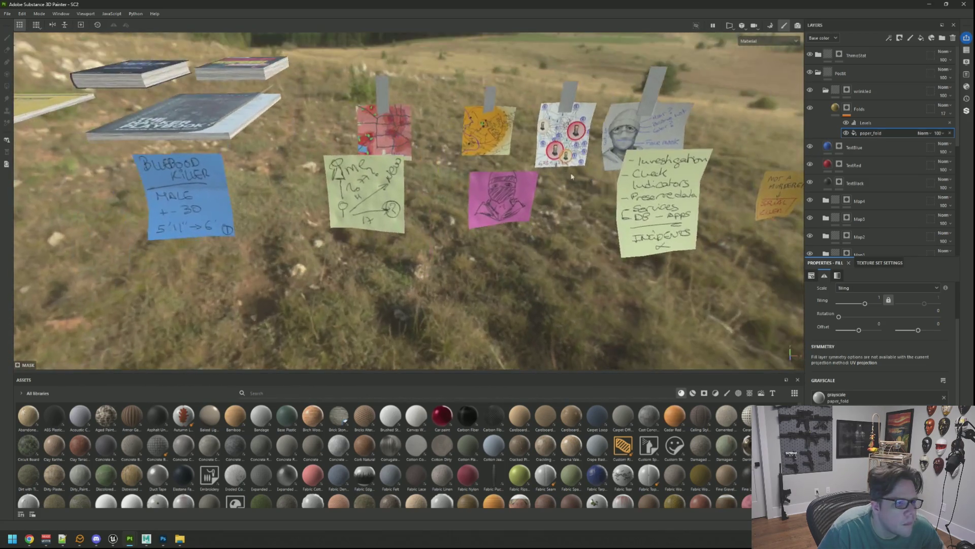
scroll(572, 177, down, 5)
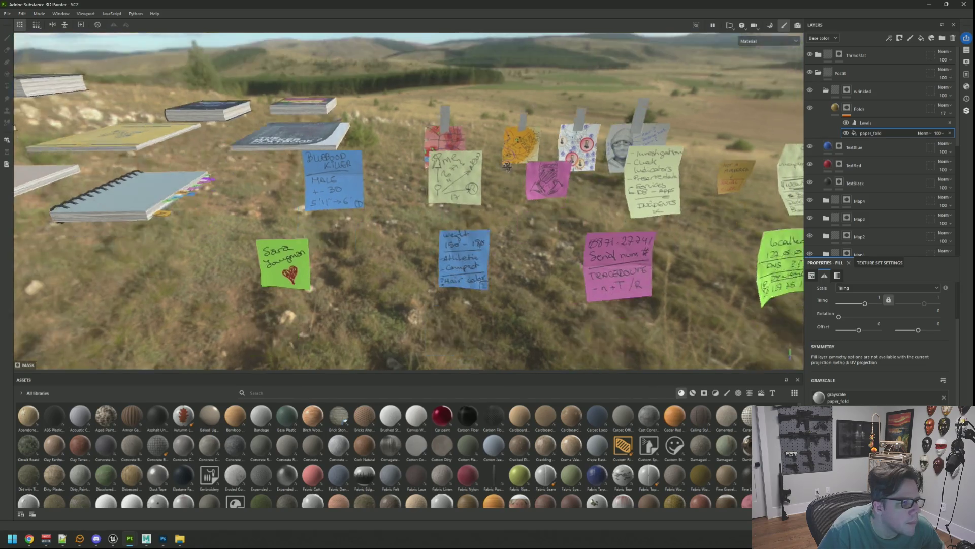
scroll(569, 194, down, 10)
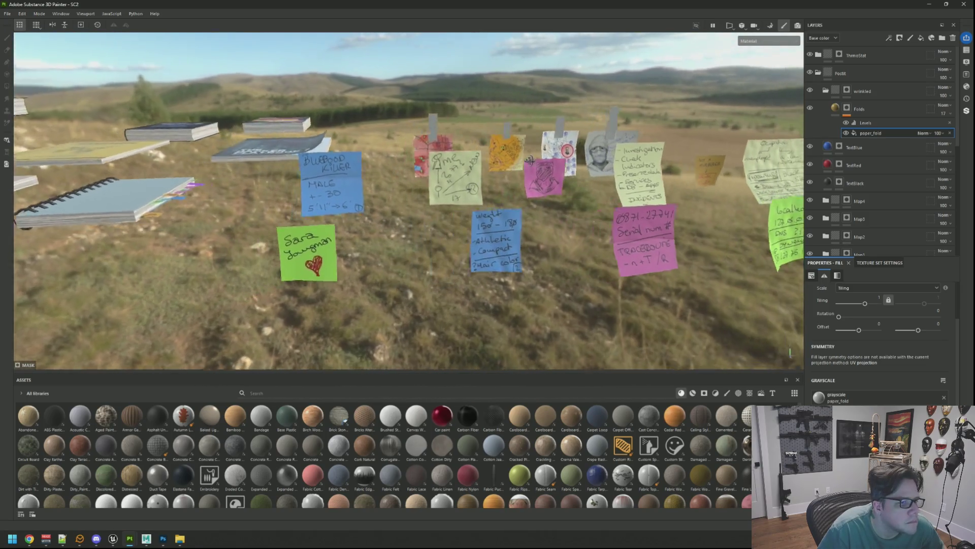
scroll(561, 180, up, 8)
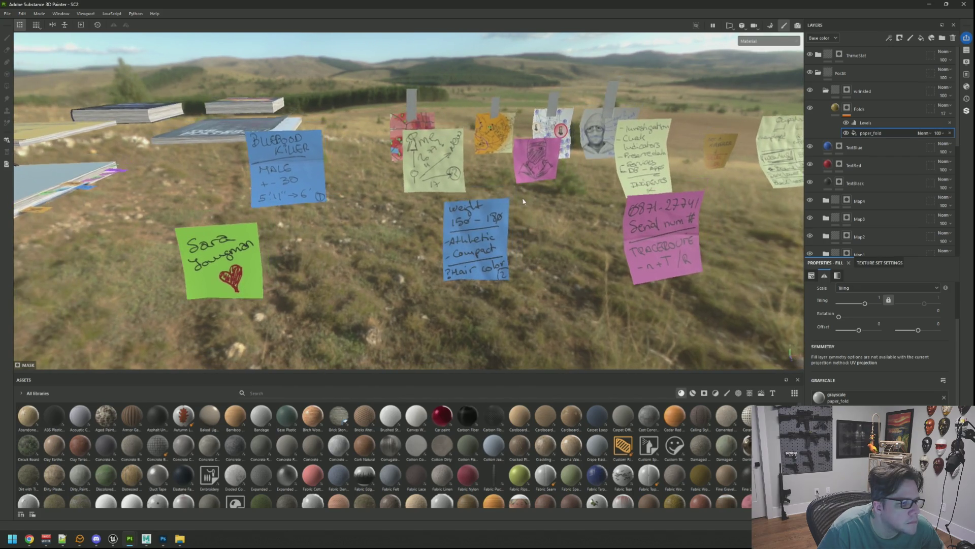
scroll(563, 205, up, 5)
scroll(569, 203, up, 2)
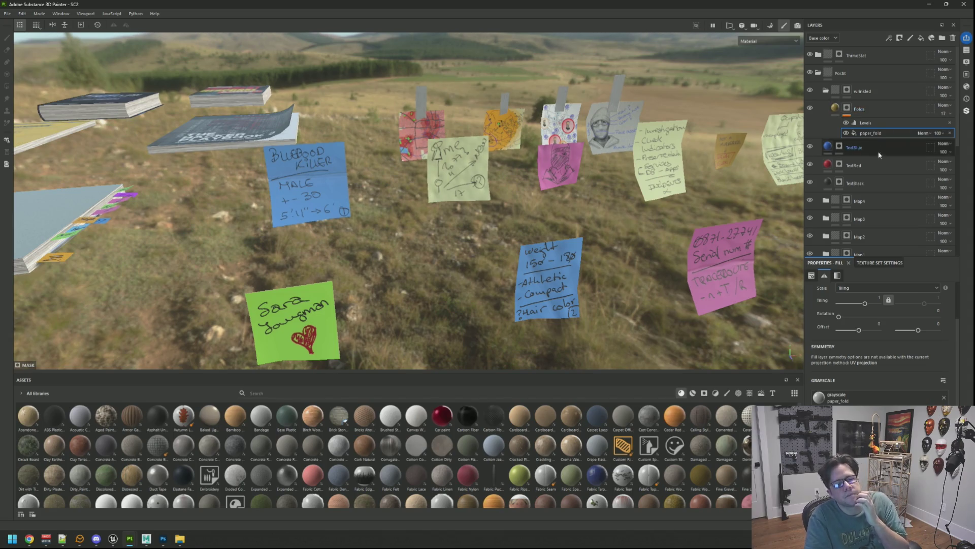
scroll(879, 151, down, 3)
Step: Locate Fill layer 37 in group 2 and read its blue base colour
click(826, 171)
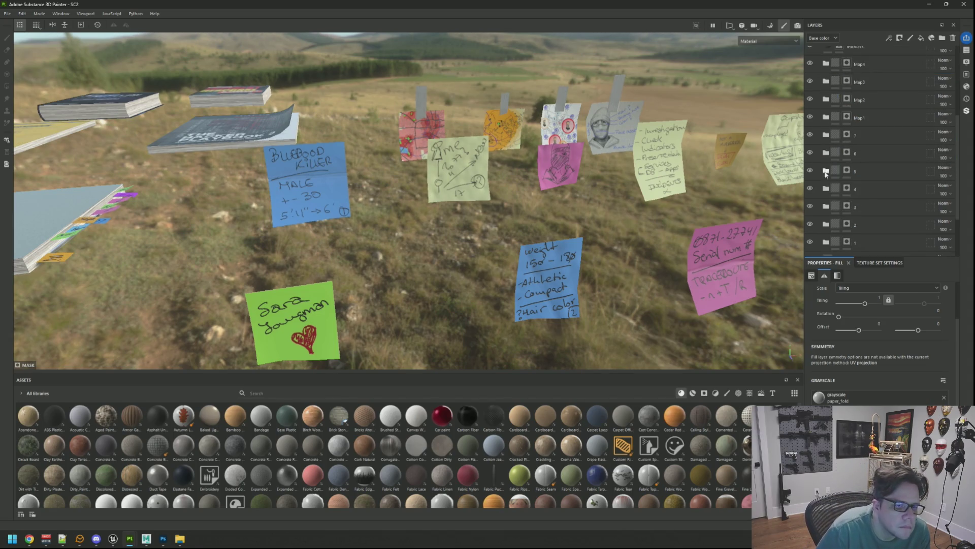
click(811, 243)
click(810, 243)
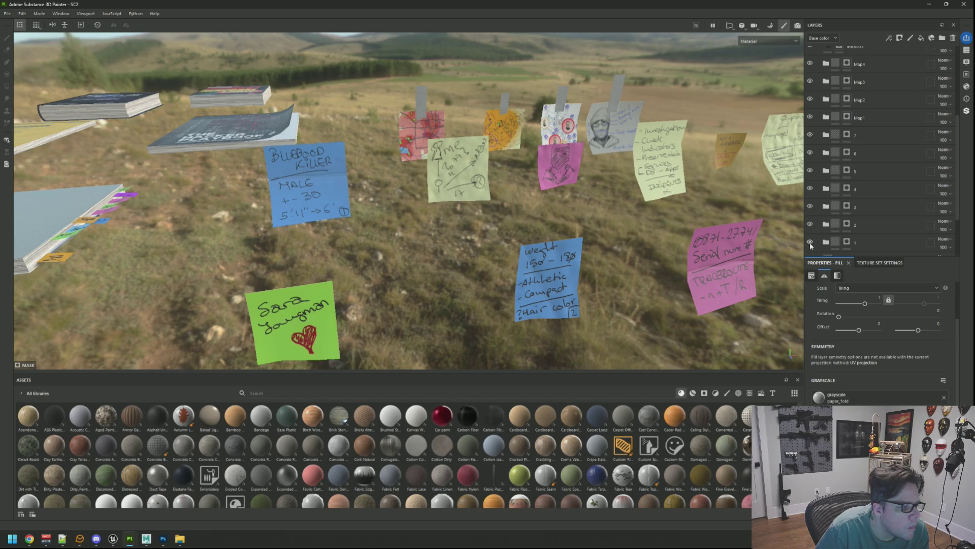
click(810, 226)
click(810, 226)
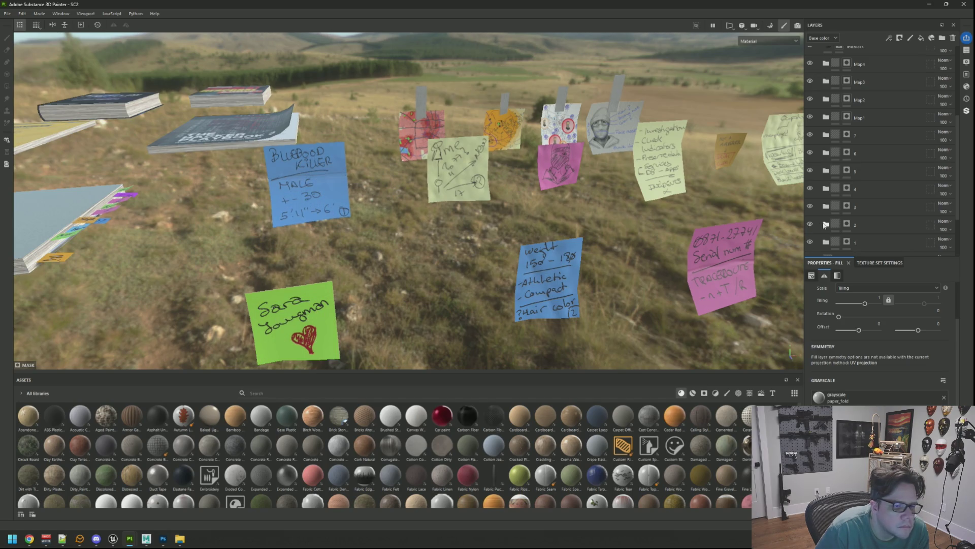
click(825, 225)
scroll(863, 212, down, 2)
click(865, 213)
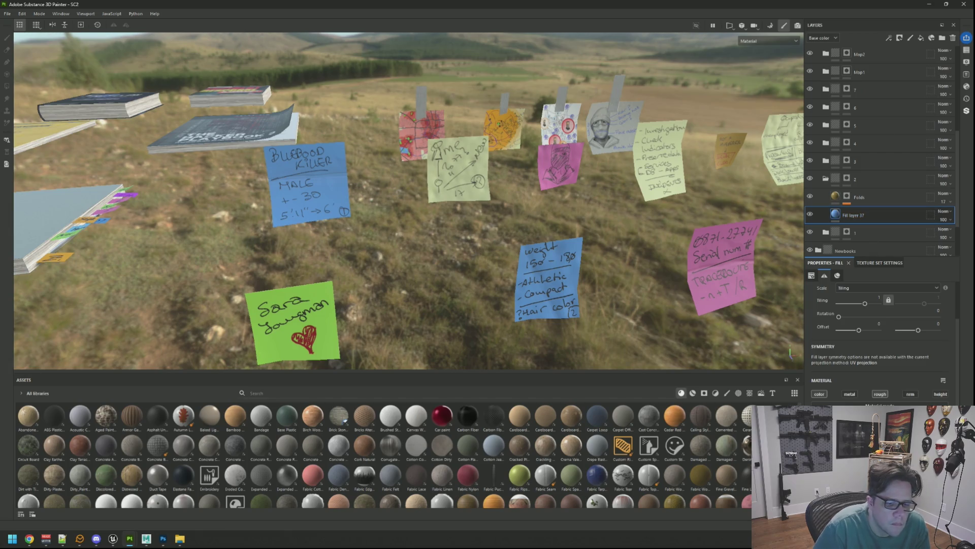
click(835, 214)
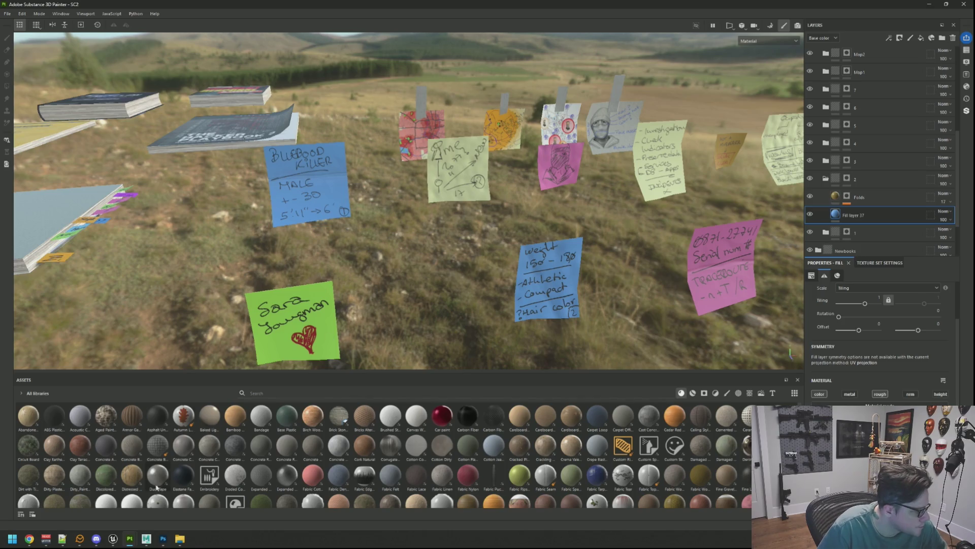
mouse_move(130, 539)
click(167, 495)
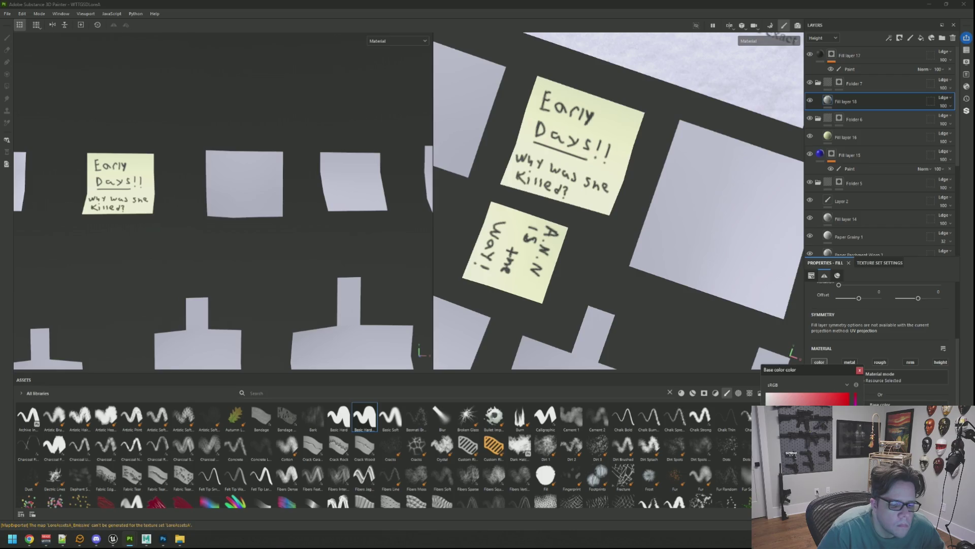
Step: Apply the blue base colour to Fill layer 18 and enable its roughness channel
click(859, 370)
click(880, 362)
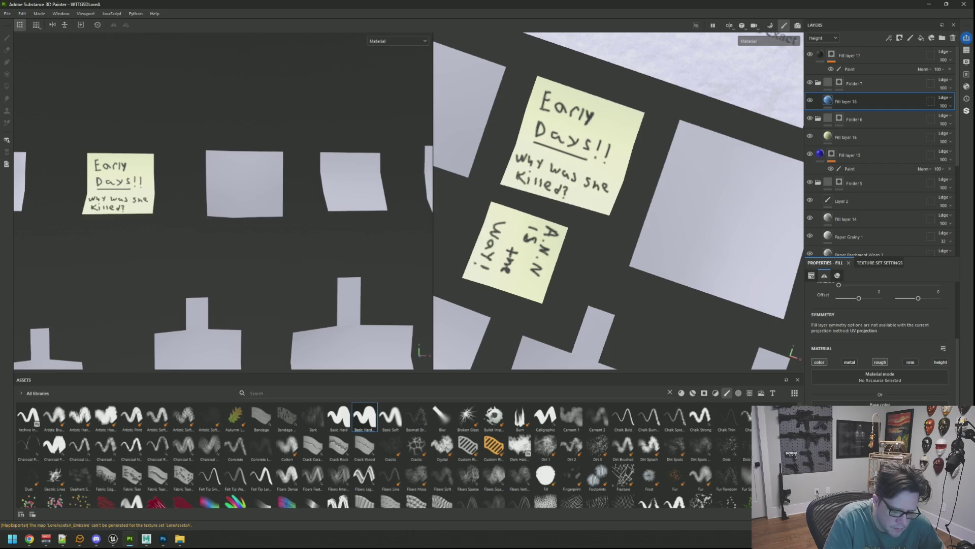
scroll(226, 193, down, 3)
scroll(355, 185, up, 4)
scroll(355, 185, up, 2)
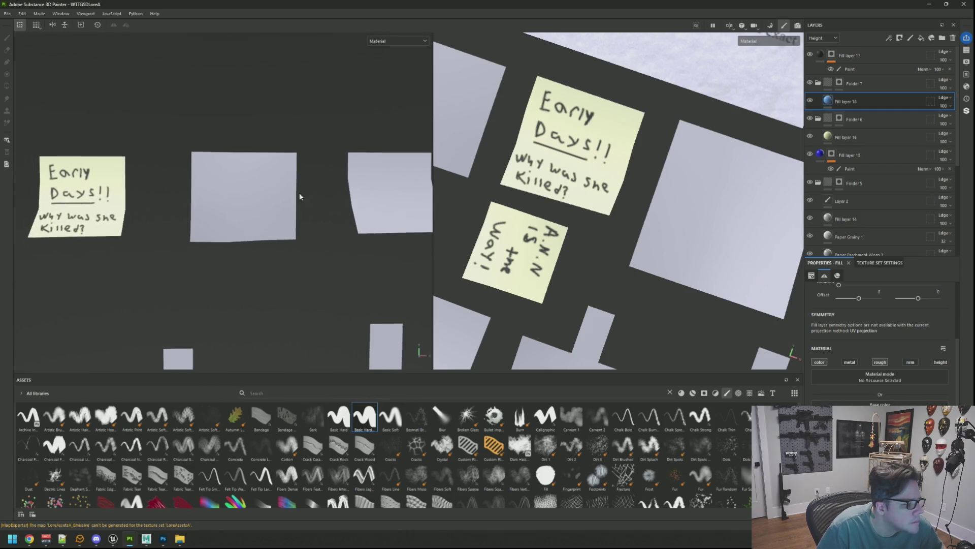
Step: Polygon-fill the blank panel beside Early Days through Folder 7's mask, undoing a stray fill
click(841, 85)
scroll(261, 143, down, 2)
mouse_move(261, 144)
alt+mouse_down()
mouse_move(316, 147)
mouse_move(156, 178)
mouse_move(281, 159)
alt+mouse_up()
click(7, 86)
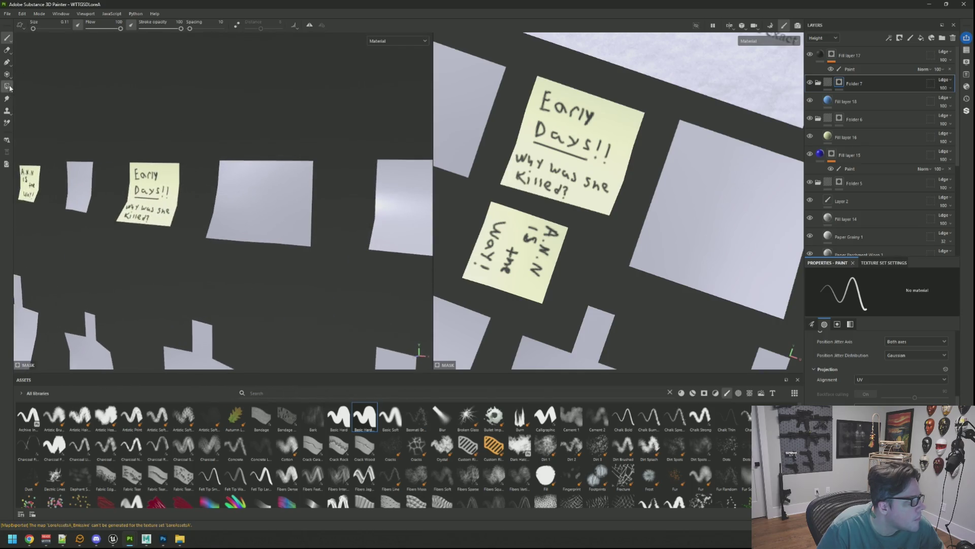
drag(203, 141, 335, 272)
scroll(321, 245, down, 4)
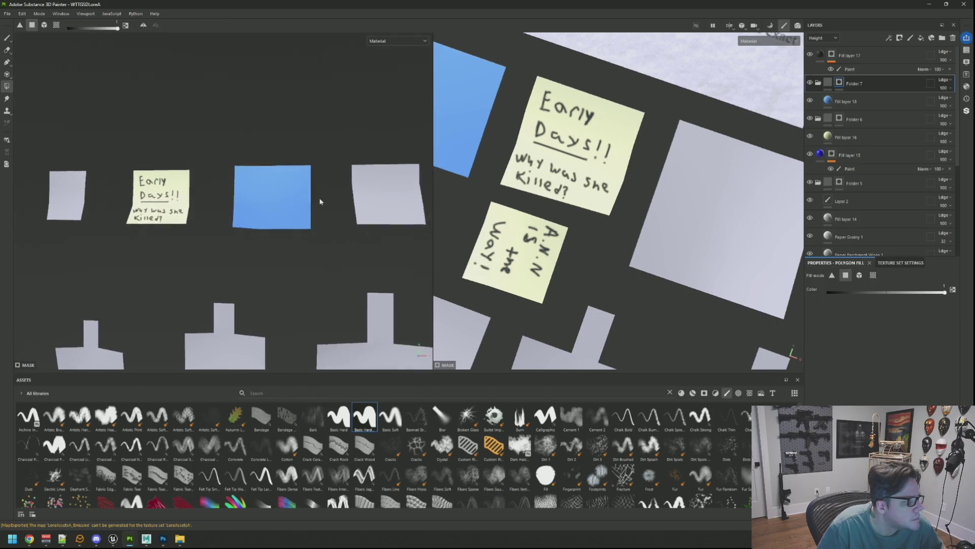
scroll(304, 191, up, 3)
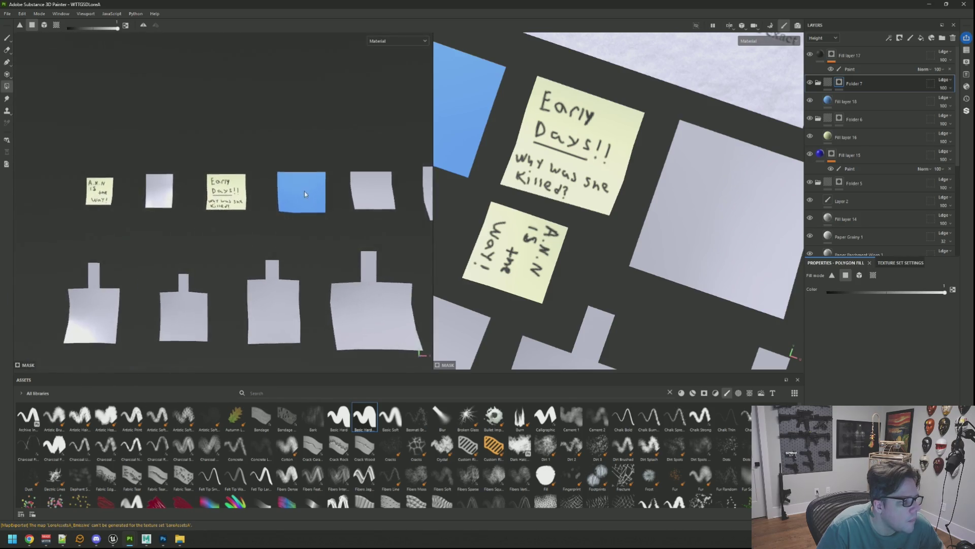
click(512, 184)
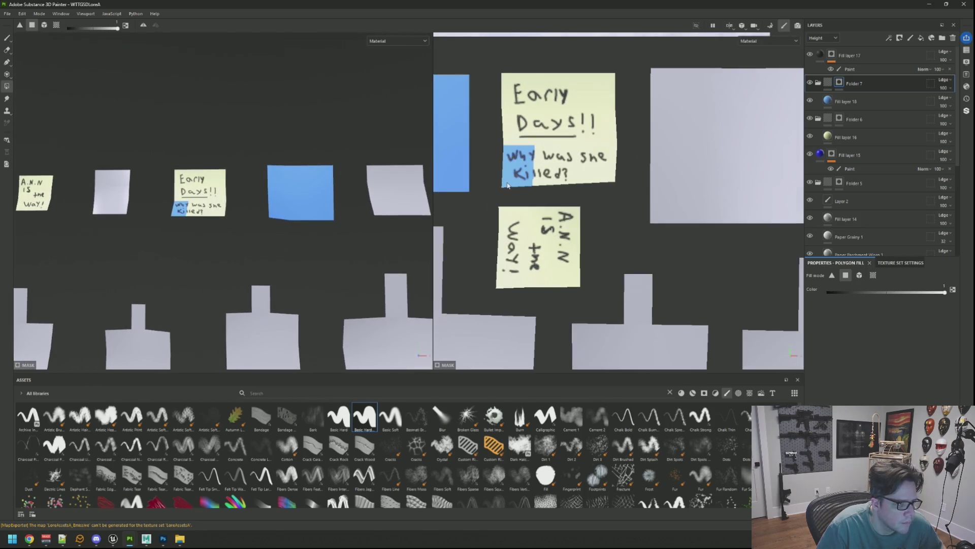
scroll(682, 180, down, 2)
key(ctrl+z)
scroll(524, 165, up, 2)
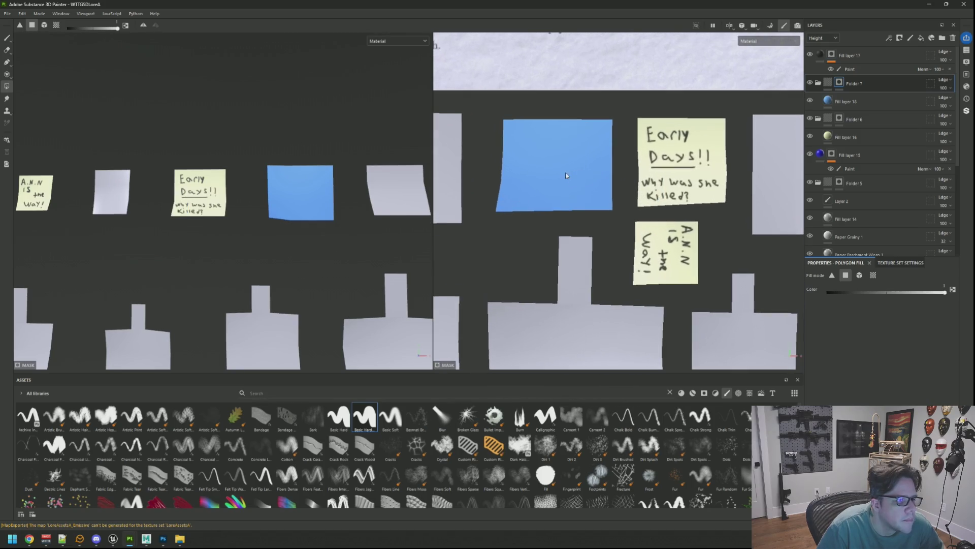
scroll(308, 181, up, 1)
click(866, 70)
click(7, 38)
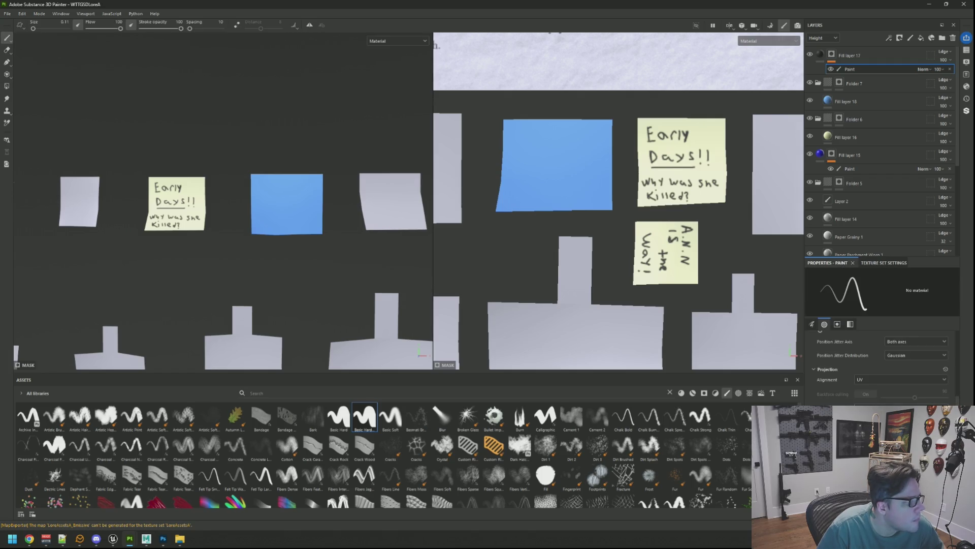
Step: Hand-write the first dash and 'Clint' on the blue note
scroll(526, 164, up, 3)
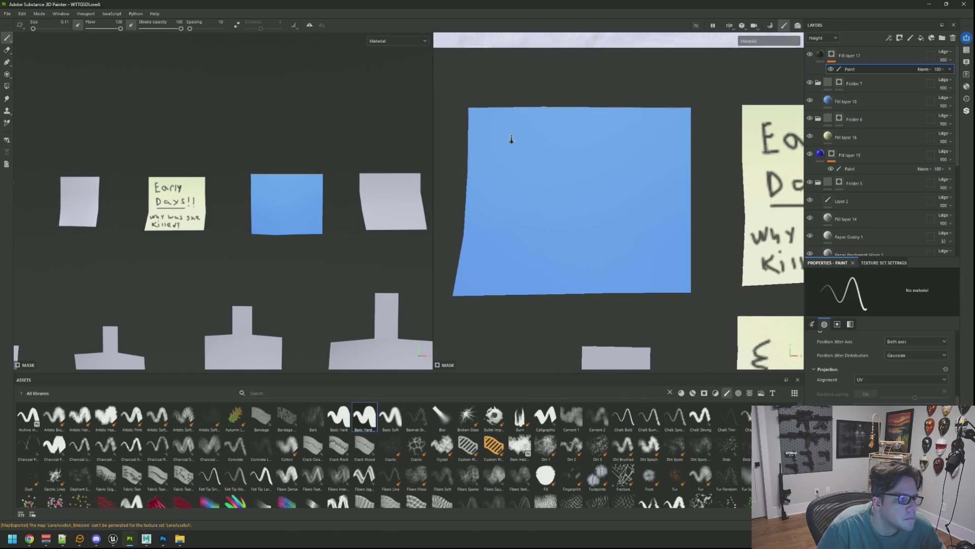
middle_drag(509, 141, 509, 149)
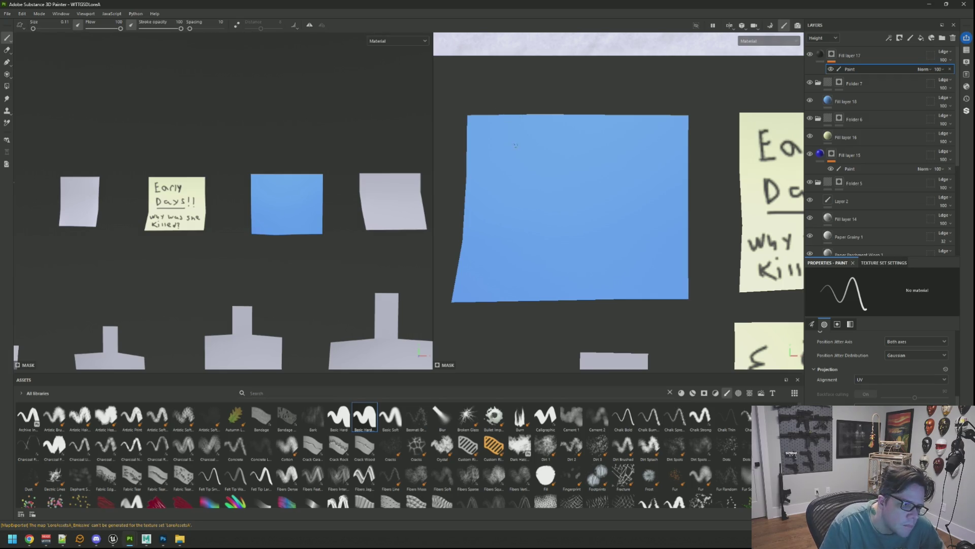
drag(518, 127, 517, 143)
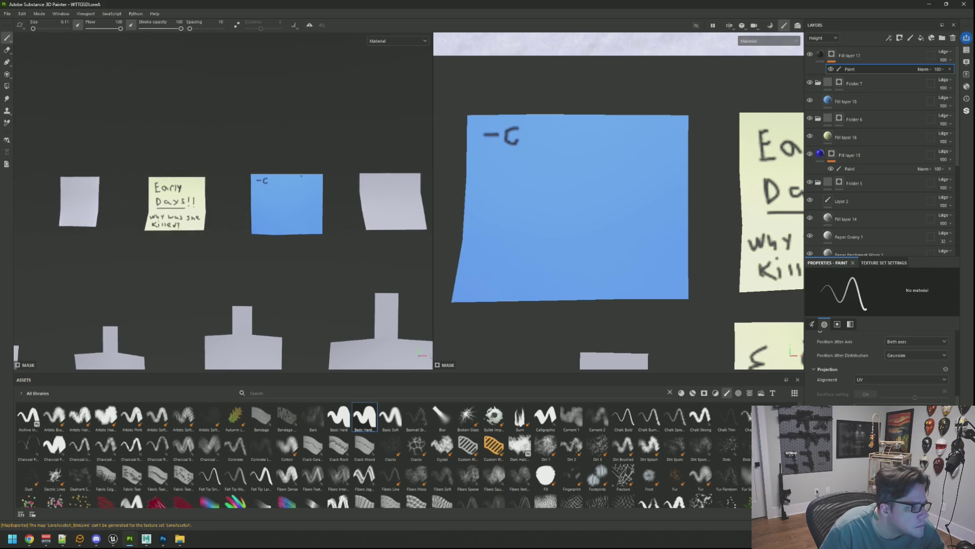
scroll(300, 175, up, 3)
middle_drag(517, 145, 516, 156)
scroll(523, 158, up, 2)
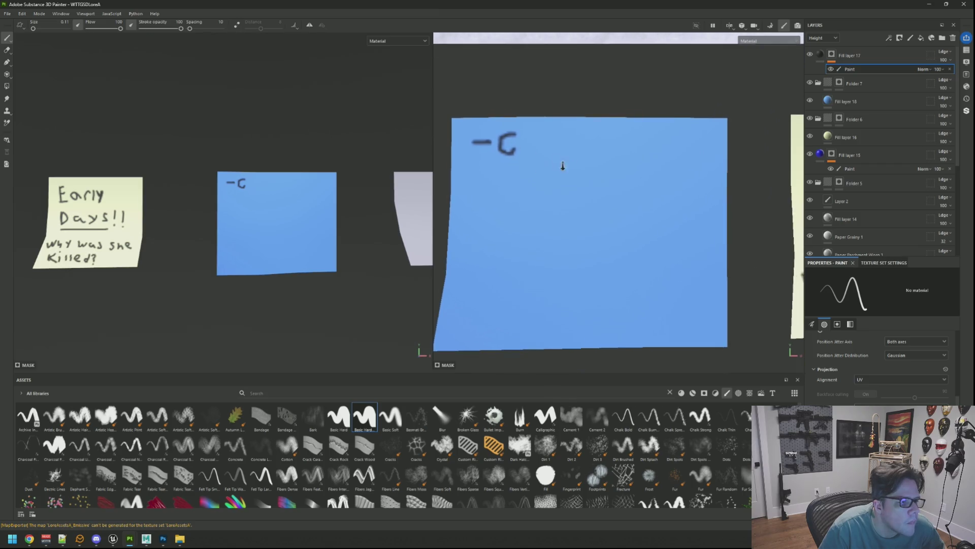
key(ctrl+z)
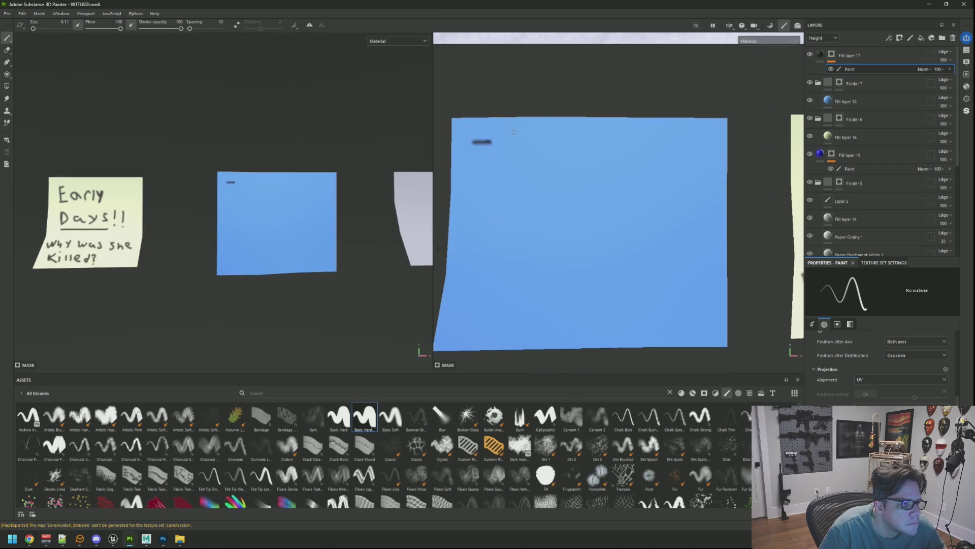
mouse_move(511, 132)
mouse_down()
mouse_move(512, 150)
mouse_move(539, 151)
mouse_move(569, 131)
mouse_move(579, 152)
mouse_up()
Step: Add the '- Adam' line and an empty third dash, then review the notes
mouse_move(468, 173)
mouse_down()
mouse_move(491, 174)
mouse_move(502, 189)
mouse_move(586, 189)
mouse_up()
scroll(223, 224, down, 3)
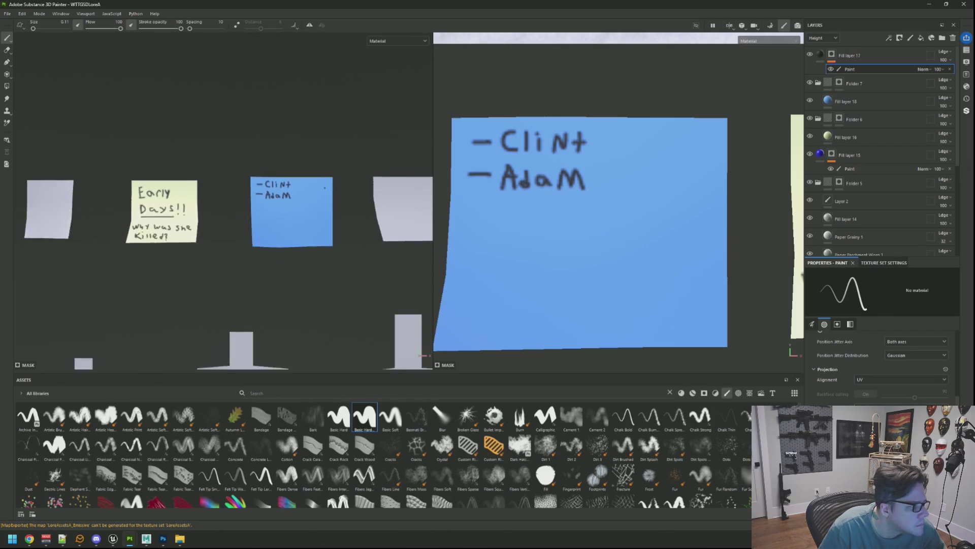
scroll(526, 182, down, 3)
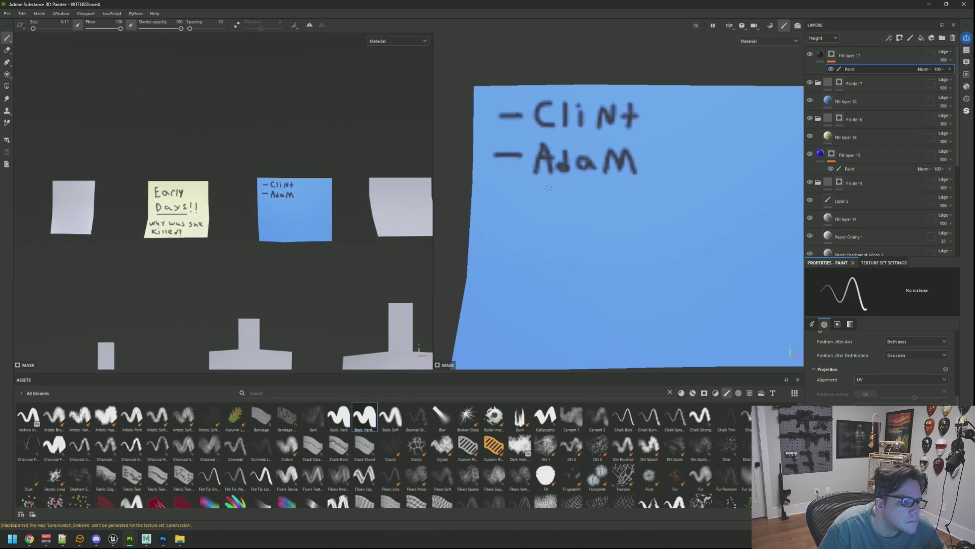
scroll(526, 182, up, 1)
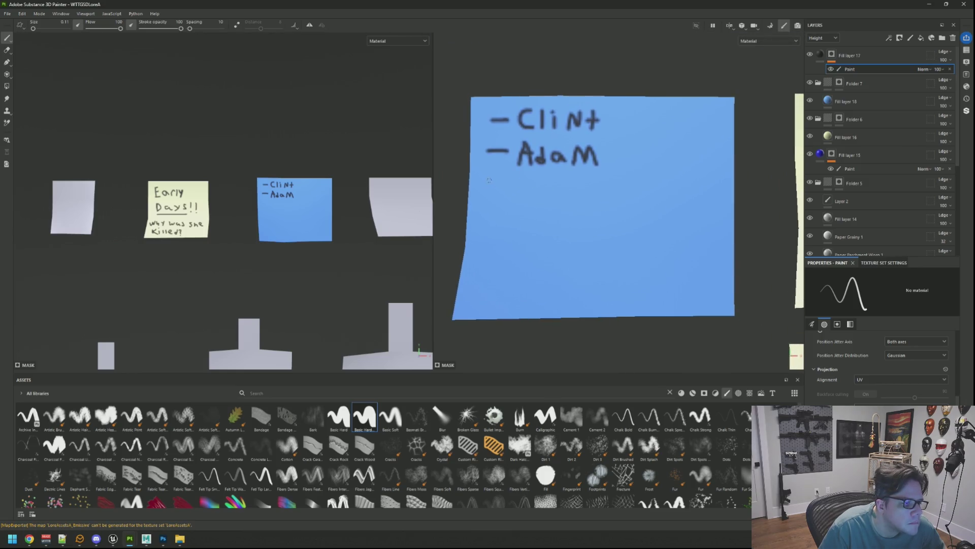
drag(484, 184, 505, 183)
alt+drag(312, 185, 285, 170)
scroll(296, 170, up, 2)
mouse_move(570, 193)
middle_down()
mouse_move(579, 170)
mouse_move(584, 180)
mouse_move(625, 161)
mouse_move(597, 173)
mouse_move(618, 169)
middle_up()
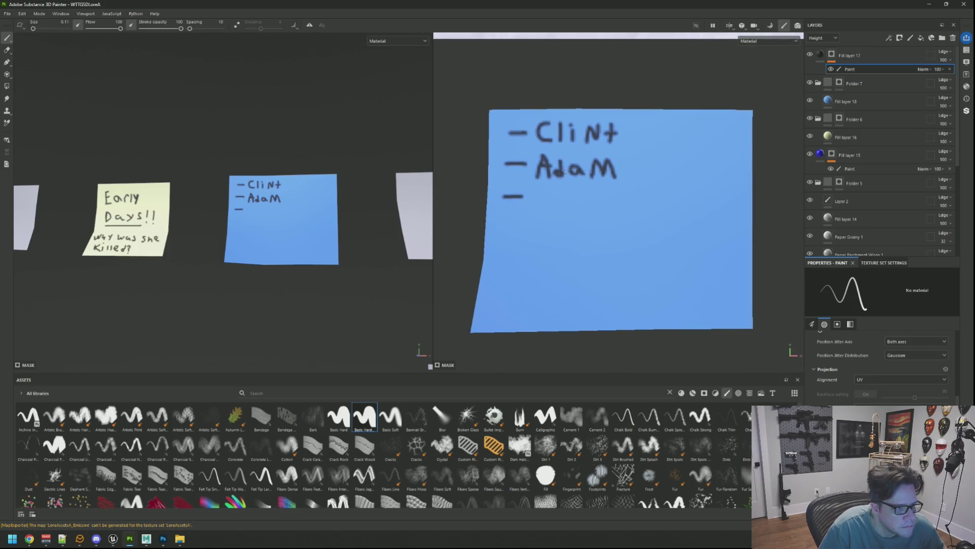
scroll(565, 172, up, 2)
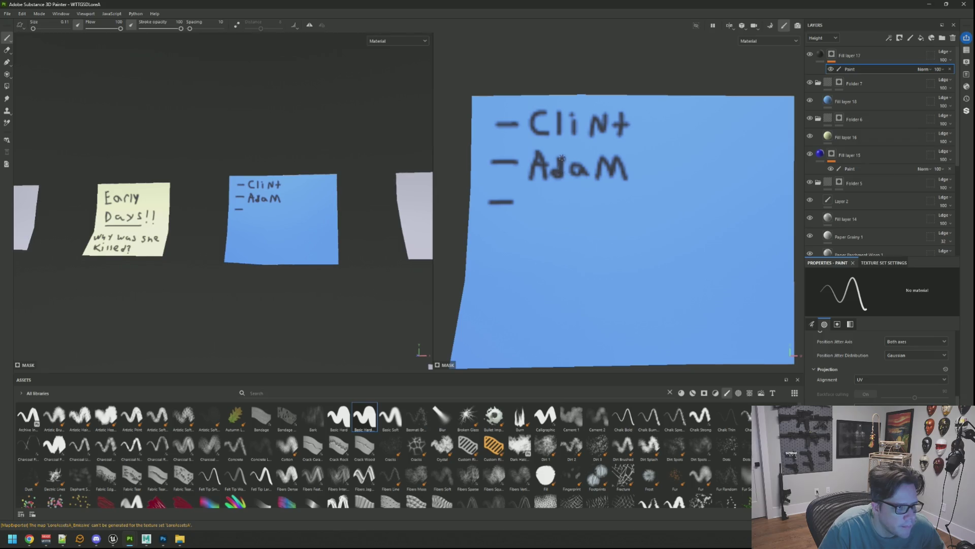
scroll(562, 158, down, 4)
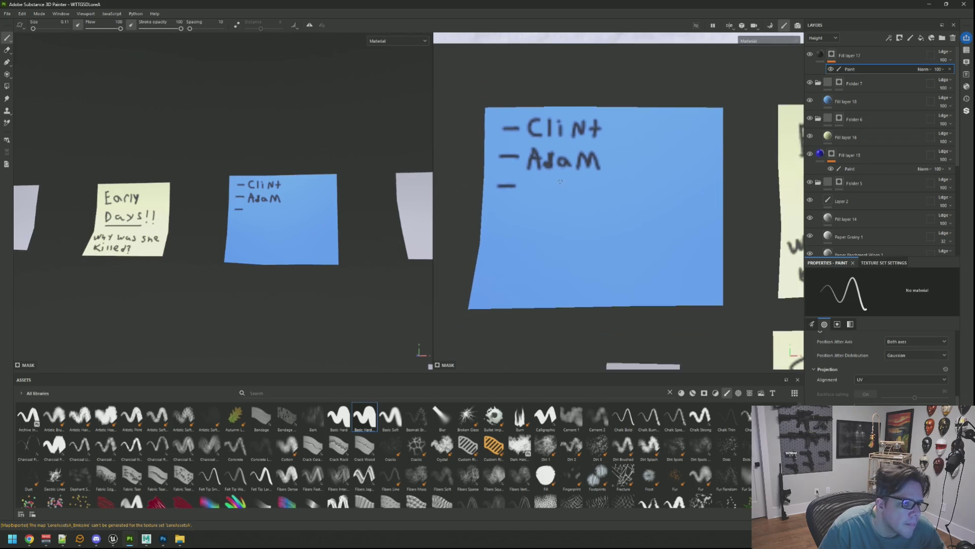
scroll(564, 183, up, 2)
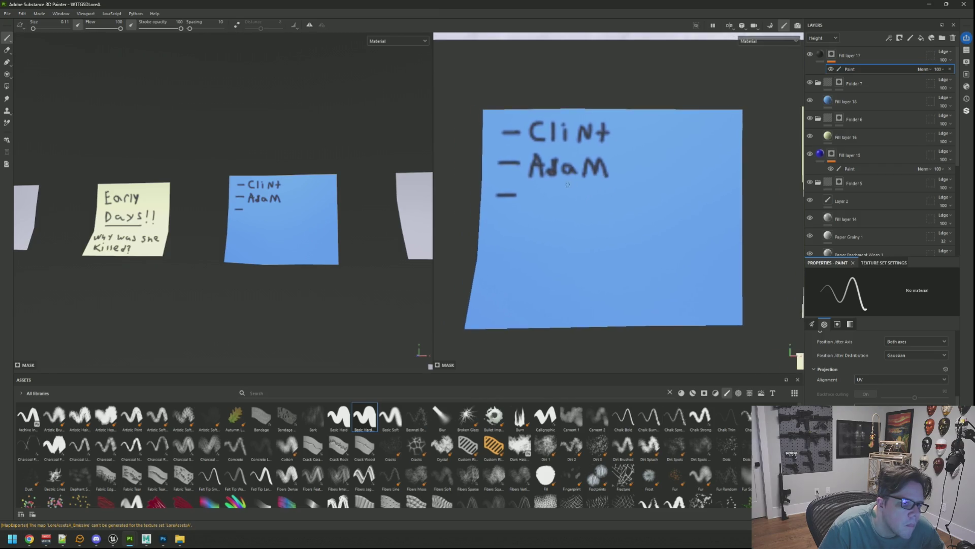
scroll(568, 185, up, 1)
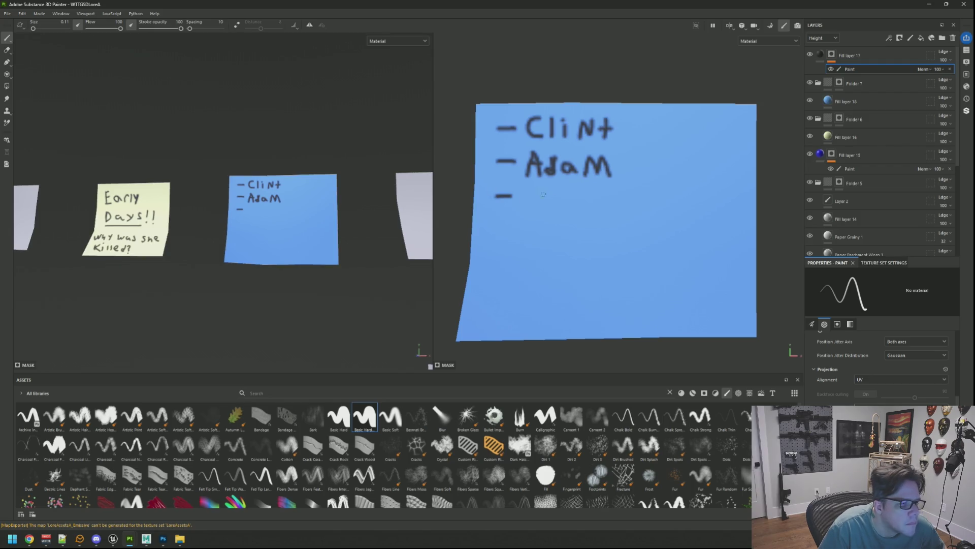
scroll(543, 194, down, 4)
scroll(325, 195, down, 4)
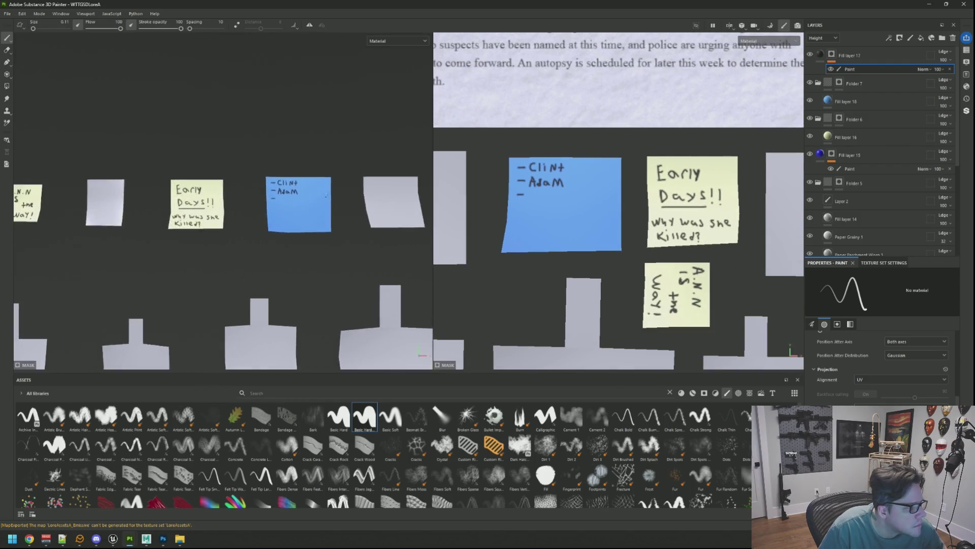
scroll(325, 195, up, 3)
scroll(557, 198, up, 3)
Step: Undo the name list and hand-write 'It's Called "The Game"' on the blue note
key(ctrl+z)
key(ctrl+z)
key(ctrl+z)
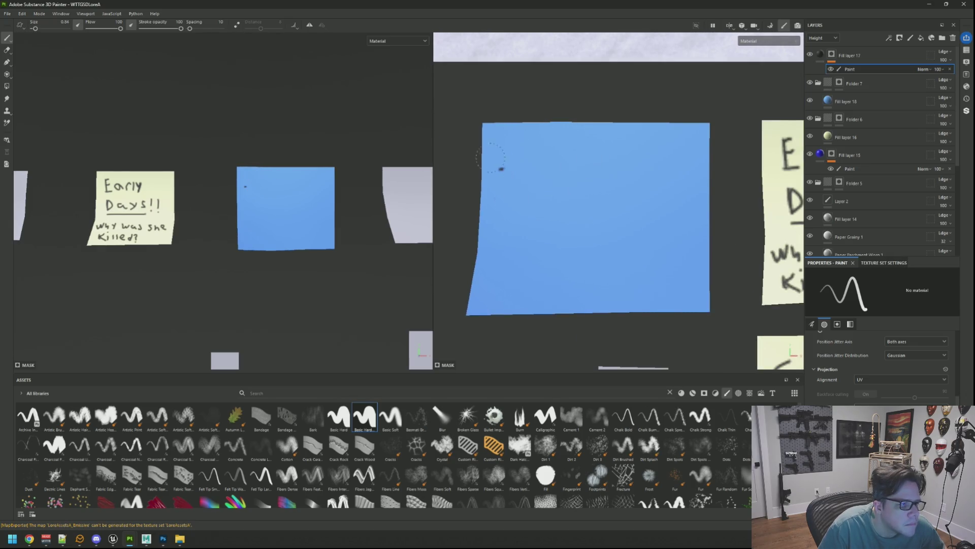
scroll(516, 171, down, 1)
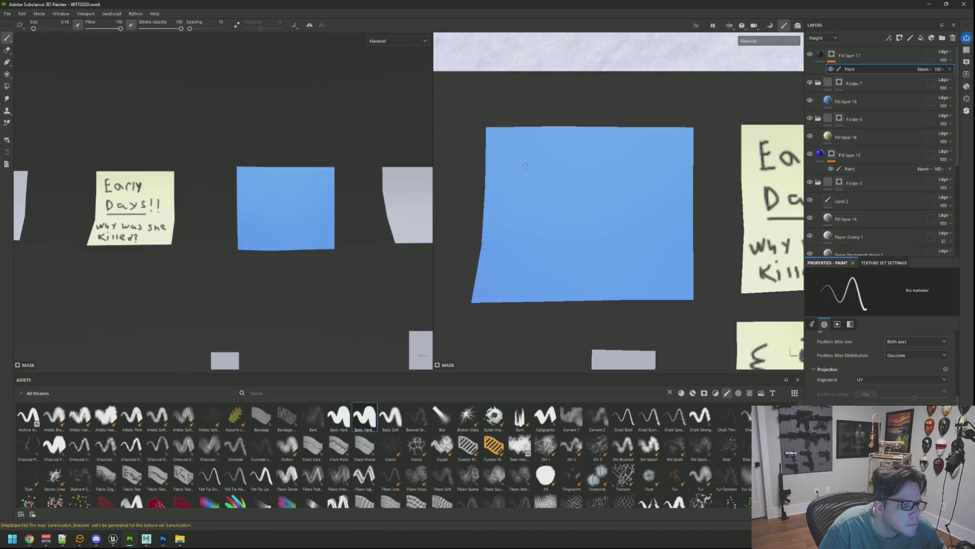
scroll(526, 166, up, 4)
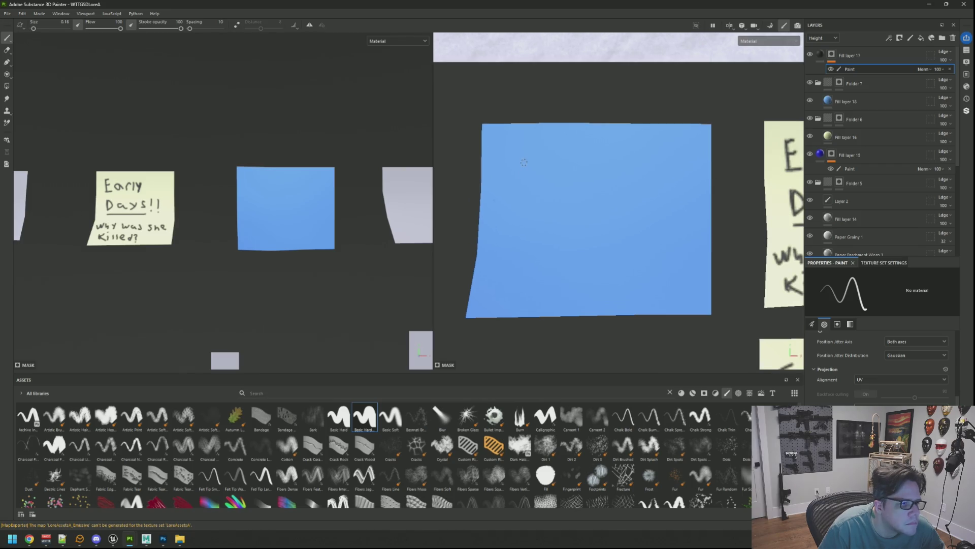
mouse_move(483, 136)
mouse_down()
mouse_move(483, 160)
mouse_move(506, 147)
mouse_move(545, 158)
mouse_up()
key(ctrl+z)
click(485, 146)
mouse_move(558, 147)
mouse_down()
mouse_move(571, 162)
mouse_move(613, 163)
mouse_up()
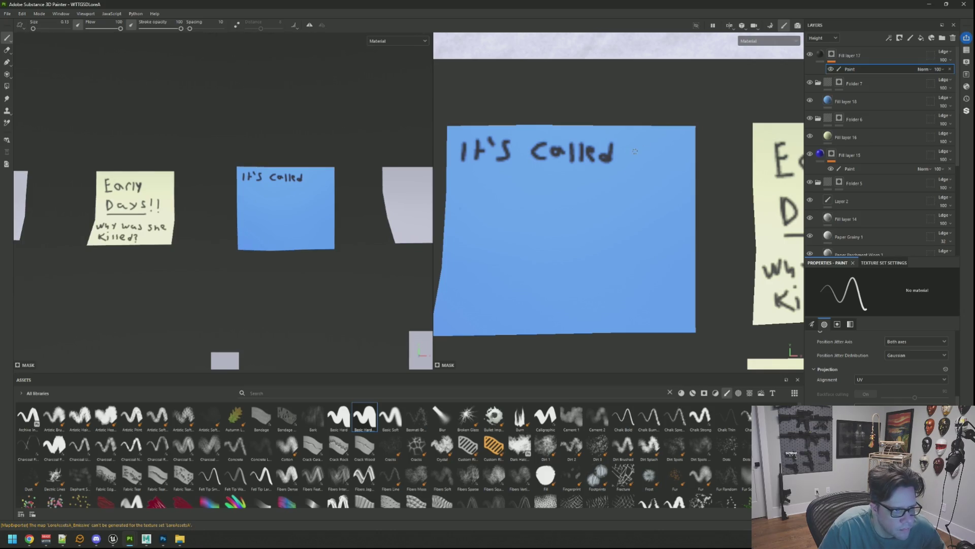
mouse_move(464, 178)
mouse_down()
mouse_move(482, 185)
mouse_move(486, 212)
mouse_move(499, 188)
mouse_move(504, 207)
mouse_move(523, 192)
mouse_move(535, 208)
mouse_move(618, 206)
mouse_up()
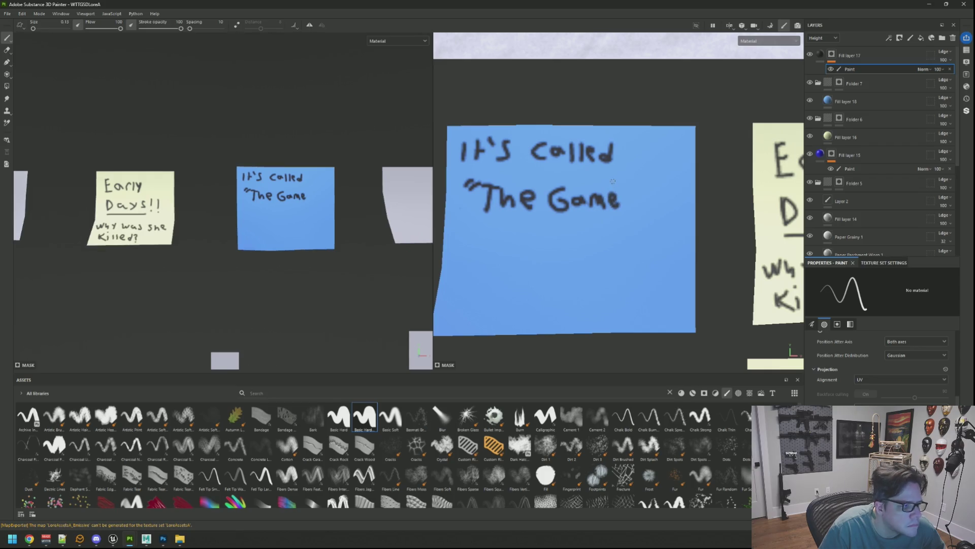
Step: Rotate the 2D view and write 'wtF?' sideways along the note's right edge
scroll(646, 188, up, 3)
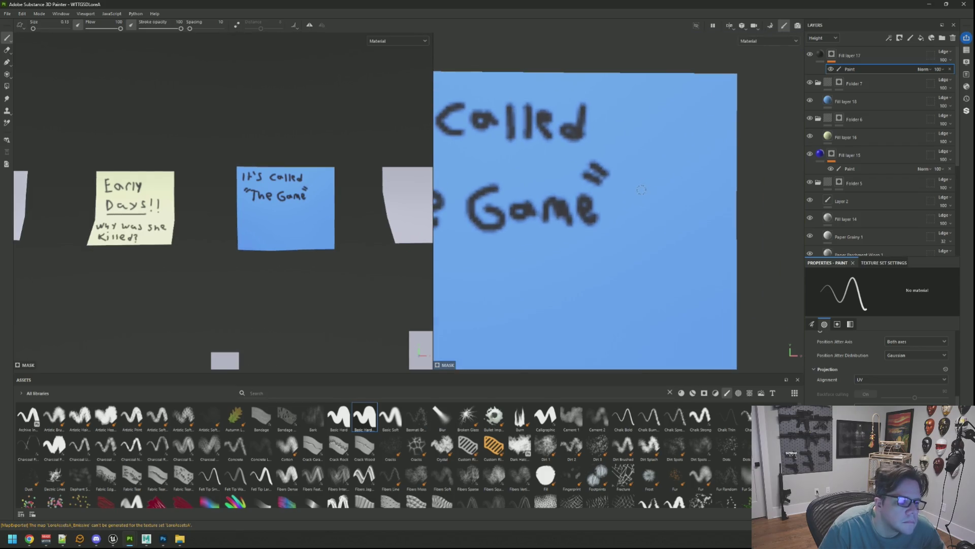
alt+drag(646, 188, 588, 191)
middle_drag(612, 189, 575, 189)
mouse_move(536, 156)
mouse_down()
mouse_move(542, 173)
mouse_move(563, 155)
mouse_move(576, 177)
mouse_move(587, 159)
mouse_move(597, 176)
mouse_move(615, 143)
mouse_move(617, 158)
mouse_move(632, 152)
mouse_move(632, 180)
mouse_up()
scroll(632, 180, up, 2)
key(])
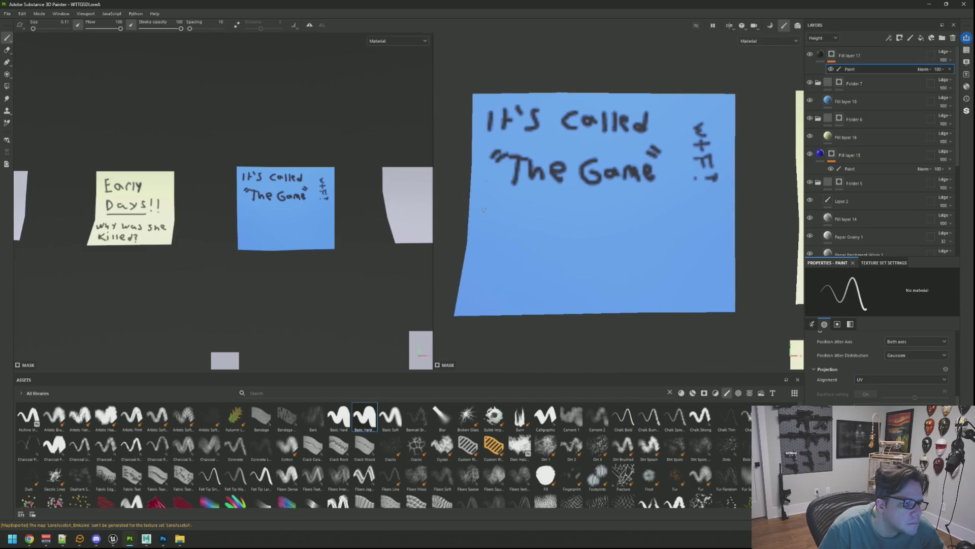
Step: Hand-write 'this is how I will' below 'The Game' on the blue note
mouse_move(485, 205)
mouse_down()
mouse_move(486, 222)
mouse_move(601, 227)
mouse_up()
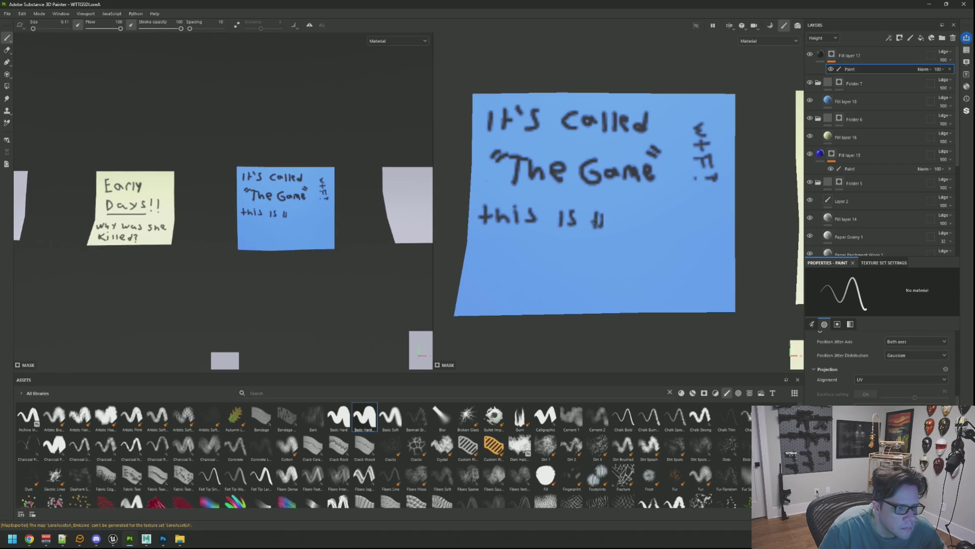
scroll(607, 220, up, 2)
key(ctrl+z)
key(ctrl+z)
key(ctrl+z)
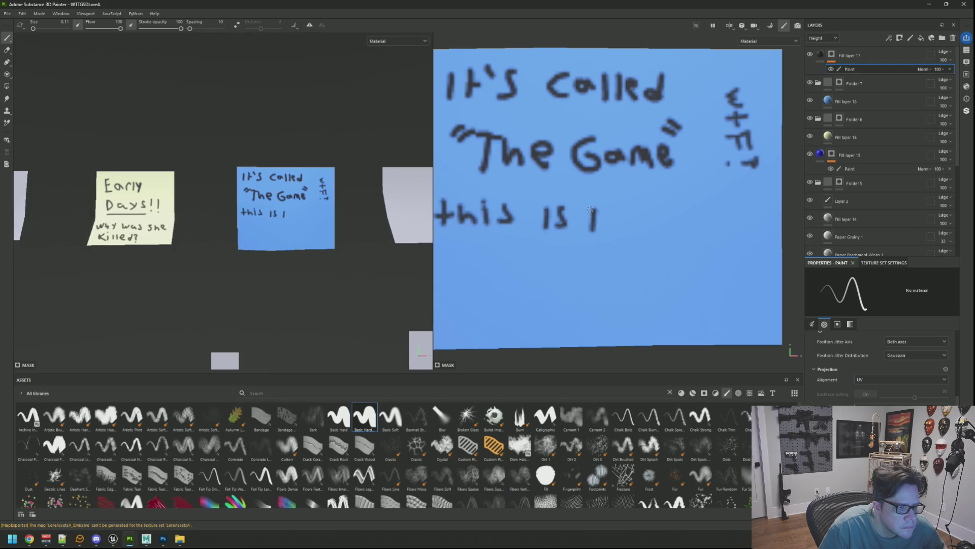
mouse_move(590, 208)
mouse_down()
mouse_move(591, 226)
mouse_move(638, 211)
mouse_up()
middle_drag(637, 211, 605, 211)
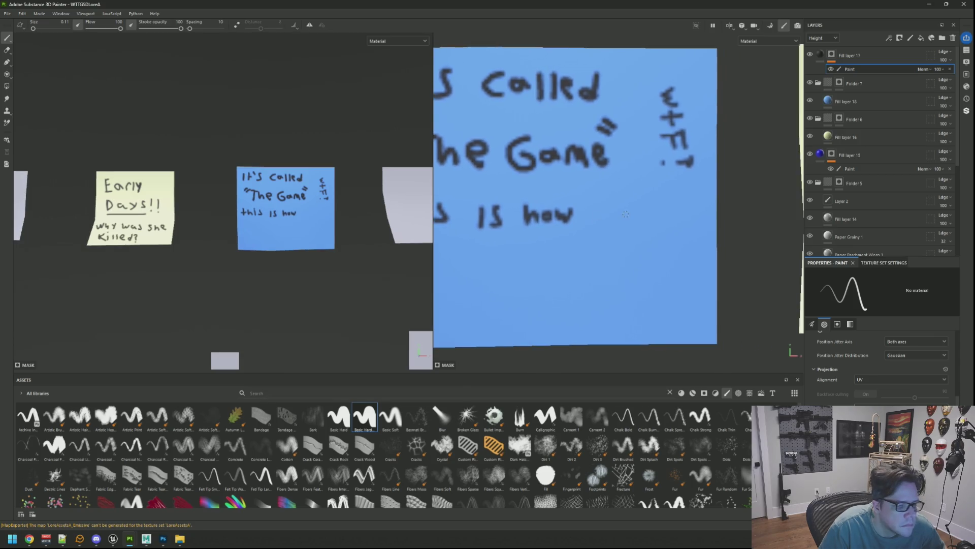
mouse_move(605, 209)
mouse_down()
mouse_move(605, 226)
mouse_move(641, 230)
mouse_up()
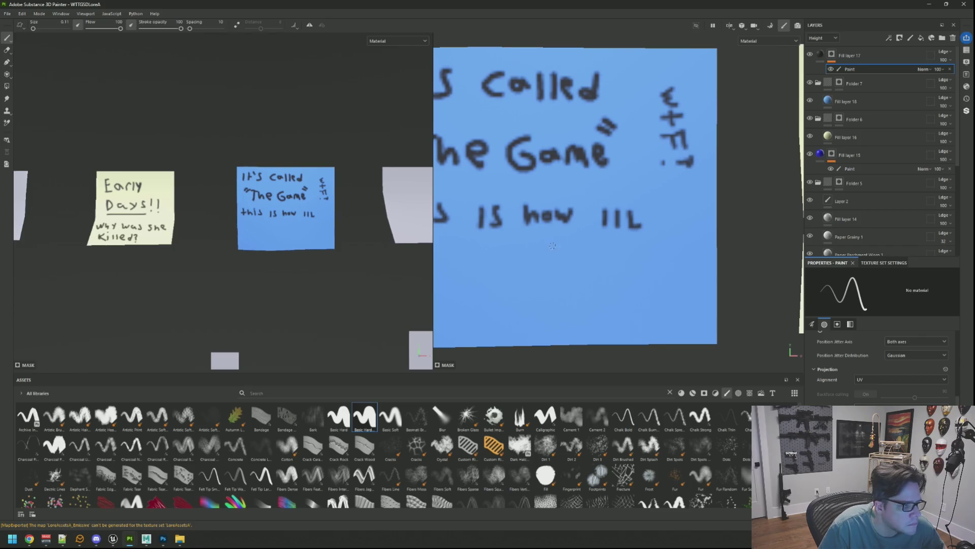
scroll(633, 222, up, 1)
click(631, 204)
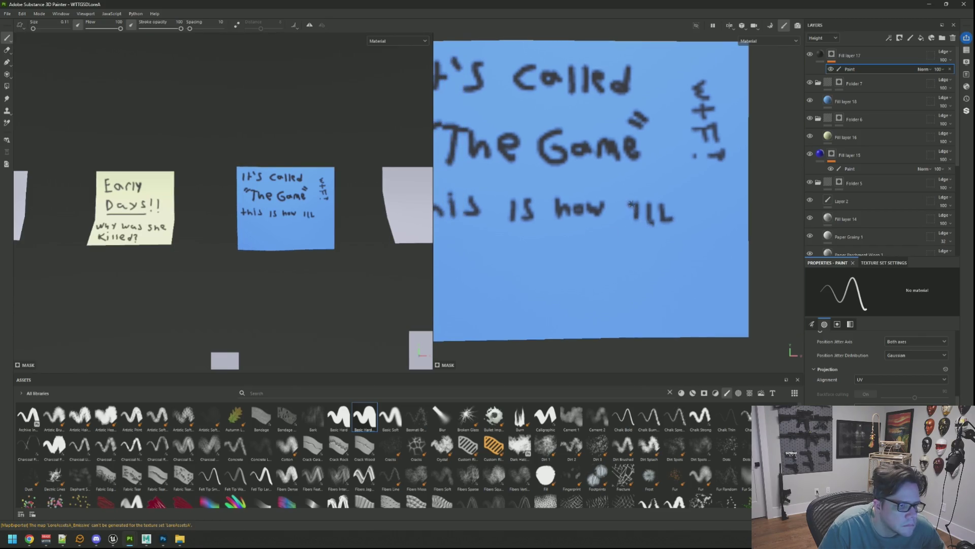
mouse_move(633, 220)
alt+mouse_down()
mouse_move(558, 225)
mouse_move(616, 218)
mouse_move(631, 200)
alt+mouse_up()
key(ctrl+z)
key(ctrl+z)
key(ctrl+z)
mouse_move(617, 223)
mouse_down()
mouse_move(653, 213)
mouse_move(690, 222)
mouse_up()
middle_drag(539, 244, 610, 221)
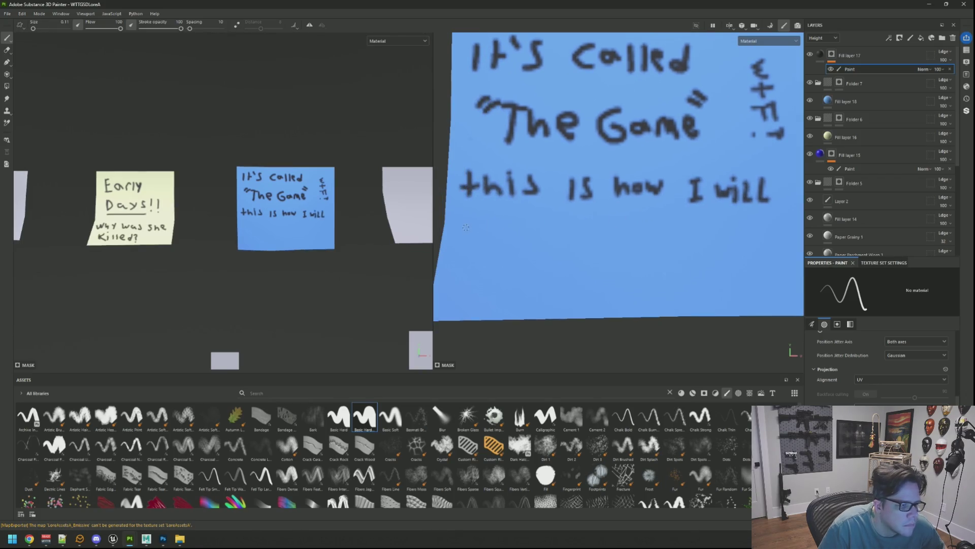
Step: Write 'Get Rich!!!' and double-underline Rich
drag(468, 222, 481, 233)
mouse_move(500, 226)
mouse_down()
mouse_move(490, 235)
mouse_move(544, 232)
mouse_move(560, 254)
mouse_up()
mouse_move(558, 219)
mouse_down()
mouse_move(577, 252)
mouse_move(638, 244)
mouse_move(648, 227)
mouse_move(654, 243)
mouse_move(694, 249)
mouse_up()
click(586, 217)
click(653, 252)
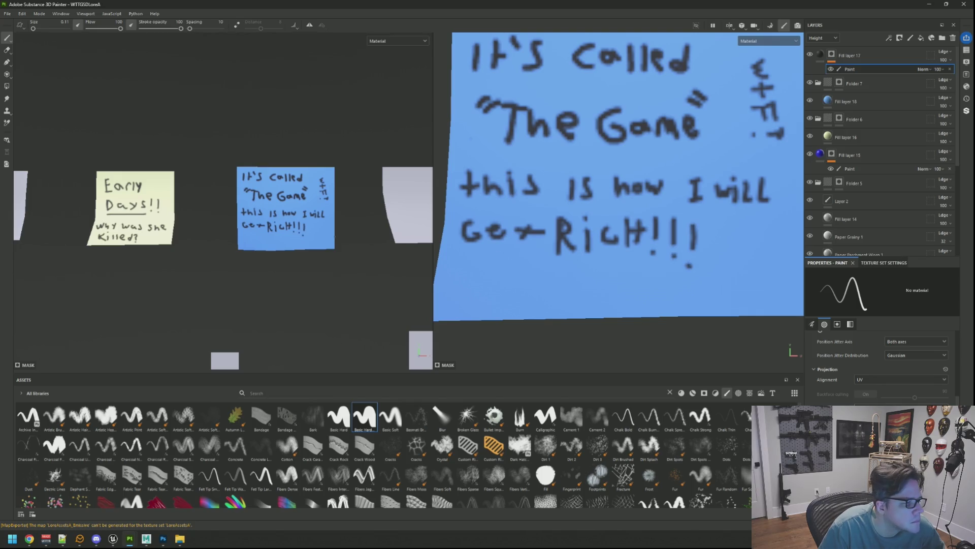
drag(571, 285, 626, 282)
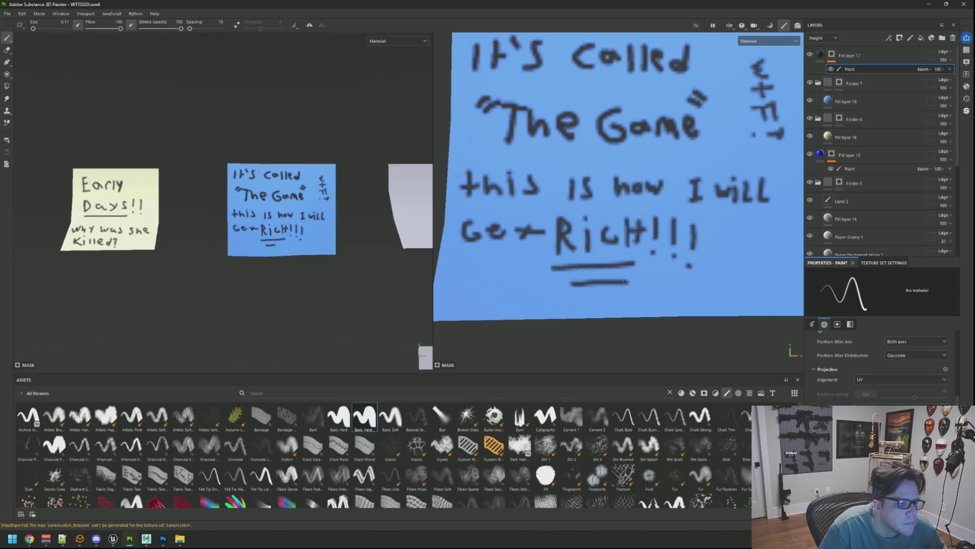
Step: Draw a small spiral doodle near the note's bottom and reframe both views
scroll(265, 209, down, 5)
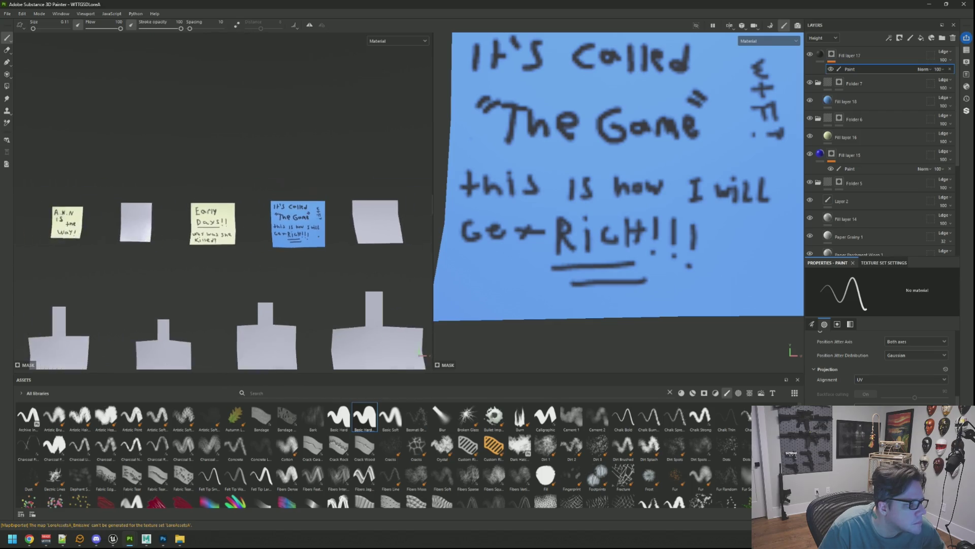
mouse_move(265, 210)
alt+mouse_down()
mouse_move(239, 217)
mouse_move(365, 254)
mouse_move(227, 227)
mouse_move(279, 196)
mouse_move(254, 213)
alt+mouse_up()
scroll(254, 213, up, 2)
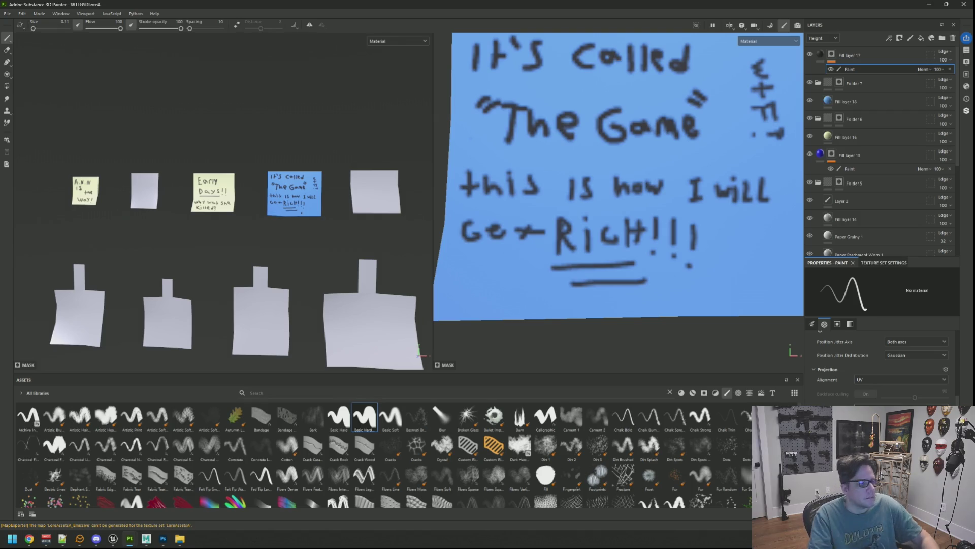
scroll(564, 193, down, 2)
mouse_move(564, 193)
alt+mouse_down()
mouse_move(600, 197)
mouse_move(579, 202)
mouse_move(639, 219)
alt+mouse_up()
scroll(579, 202, down, 1)
scroll(640, 219, up, 1)
scroll(584, 224, up, 4)
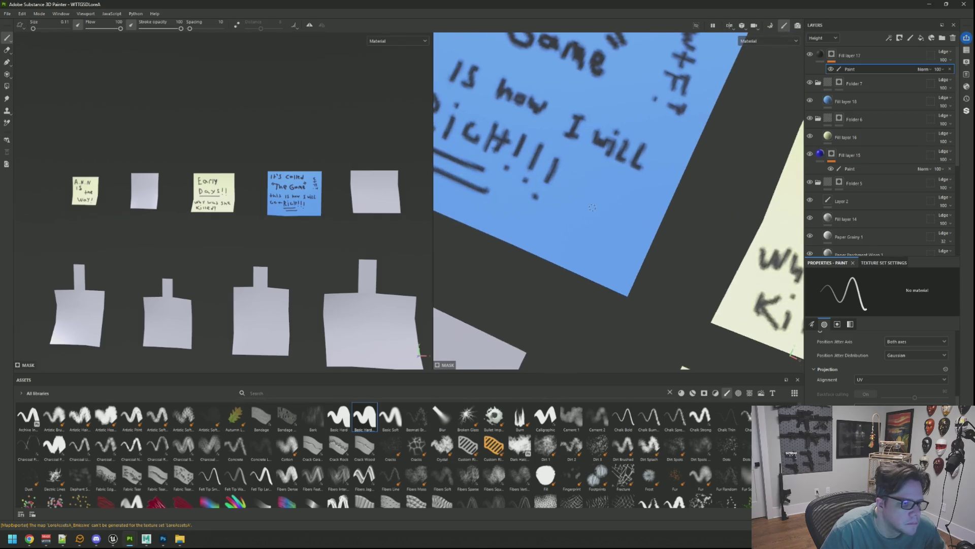
mouse_move(601, 242)
mouse_down()
mouse_move(584, 262)
mouse_move(612, 202)
mouse_up()
scroll(300, 203, up, 2)
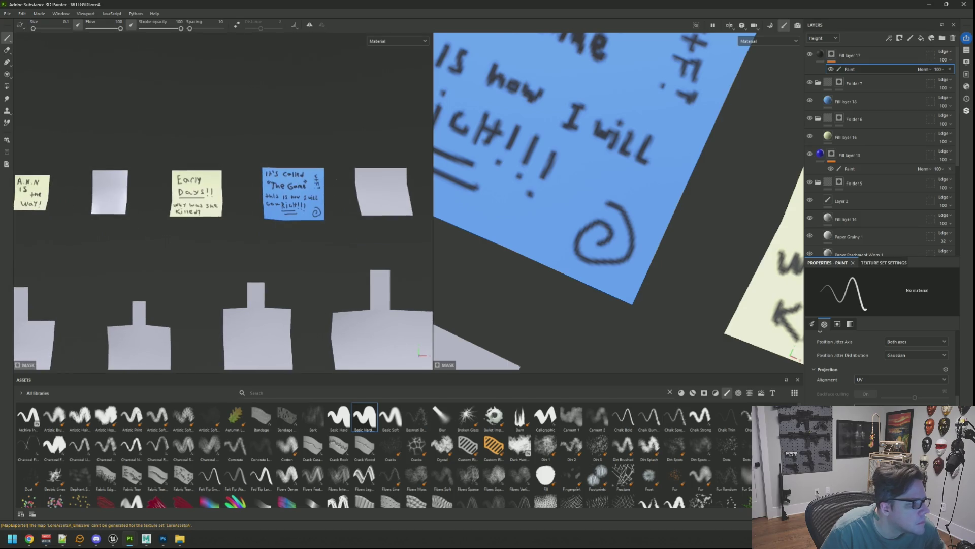
key(f)
scroll(534, 148, down, 3)
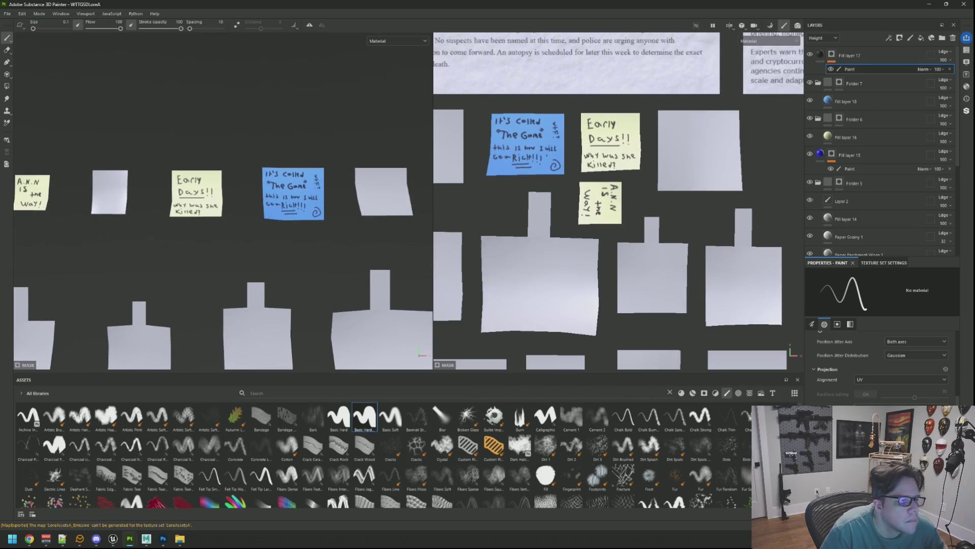
key(f)
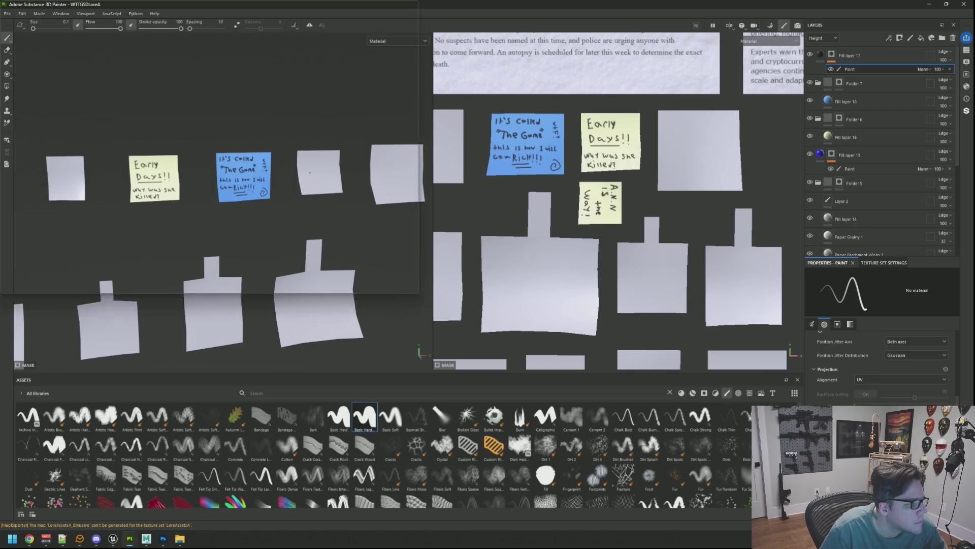
Step: Re-export the LoreAssetsA texture set, now including the blue note, as TGA files
key(ctrl+shift+e)
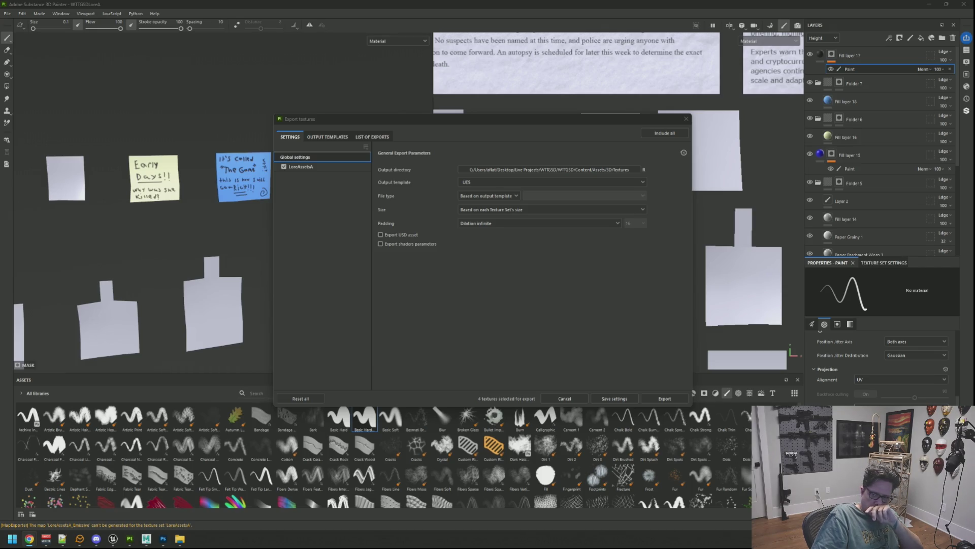
click(563, 291)
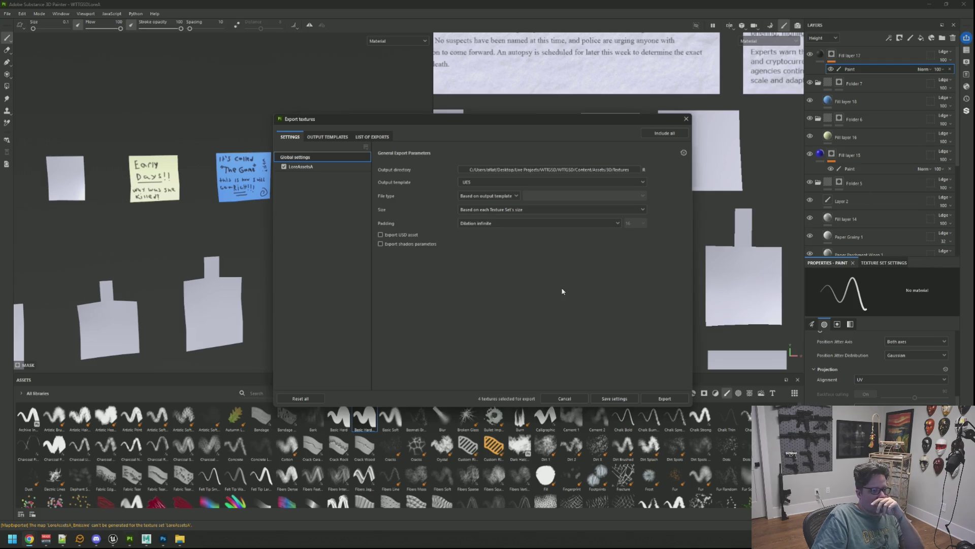
click(665, 399)
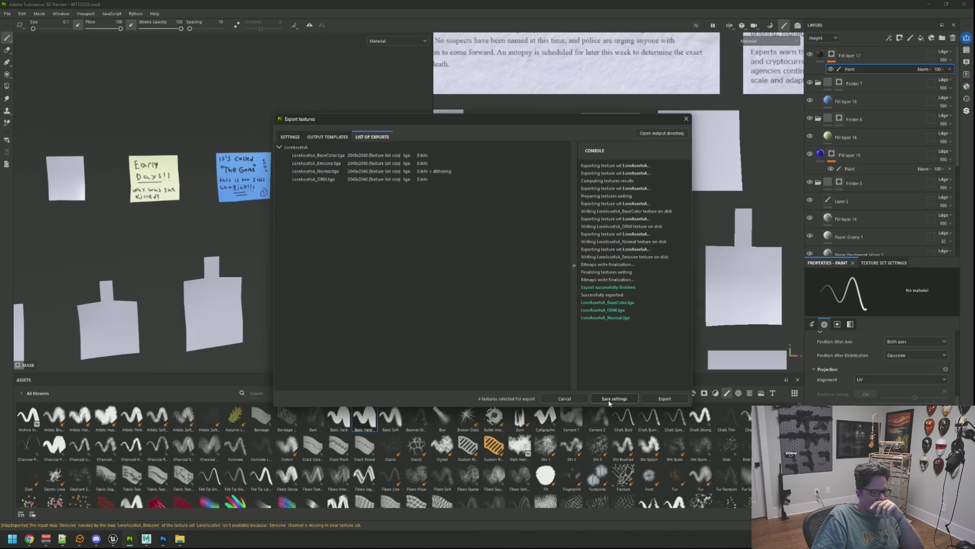
key(Escape)
scroll(223, 203, down, 3)
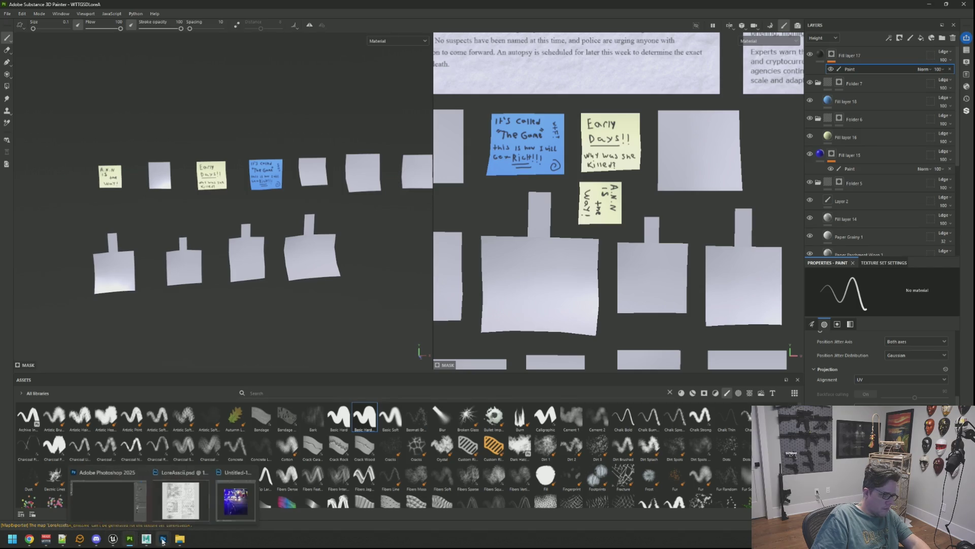
click(146, 540)
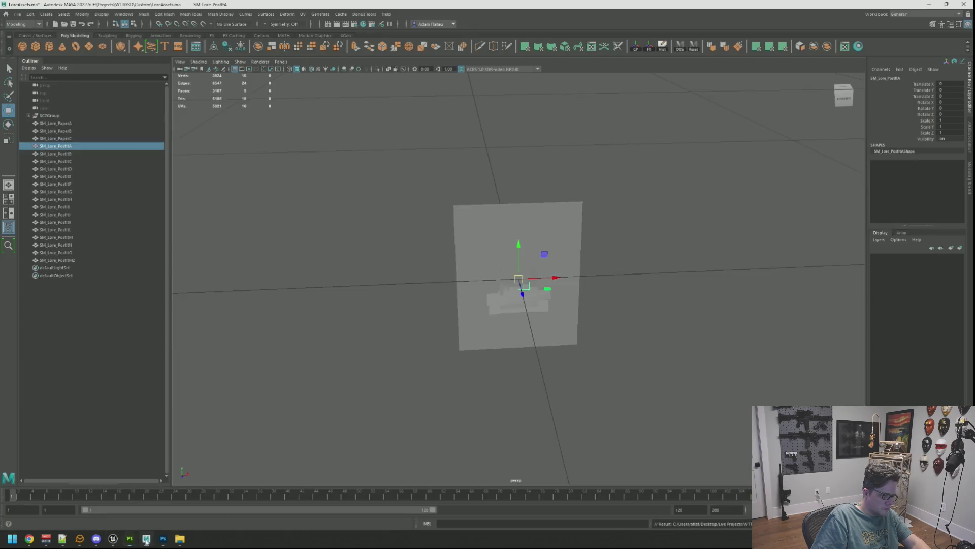
Step: Export the selected SM_Lore_PostItD mesh from Maya as FBX, then go back to Unreal
click(76, 169)
key(ctrl+alt+e)
key(Return)
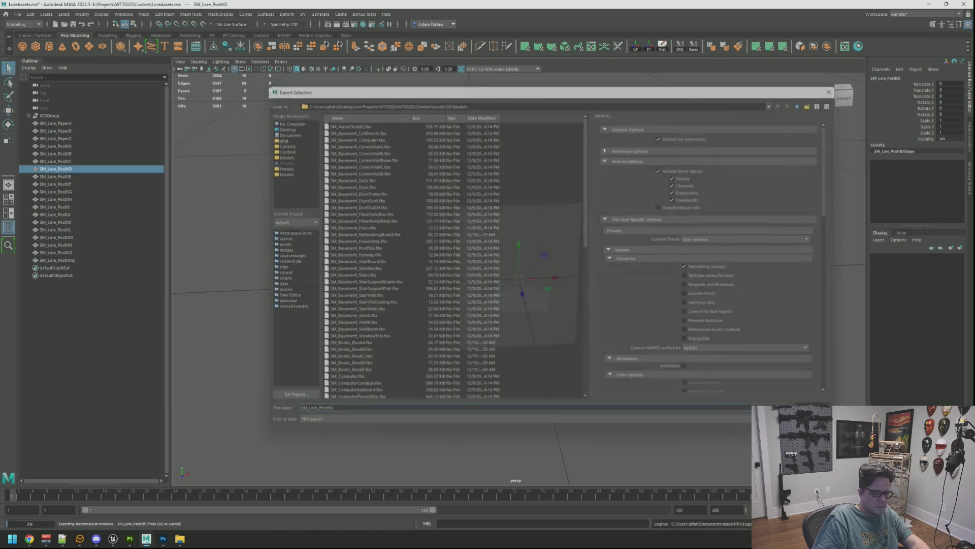
click(113, 538)
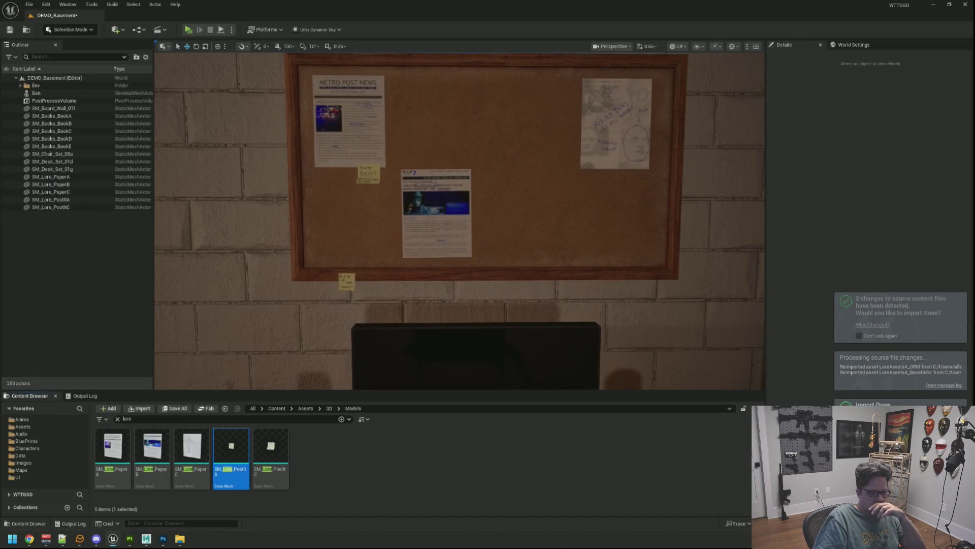
Step: Import the SM_Lore_PostItD mesh and disable Nanite on it
click(599, 398)
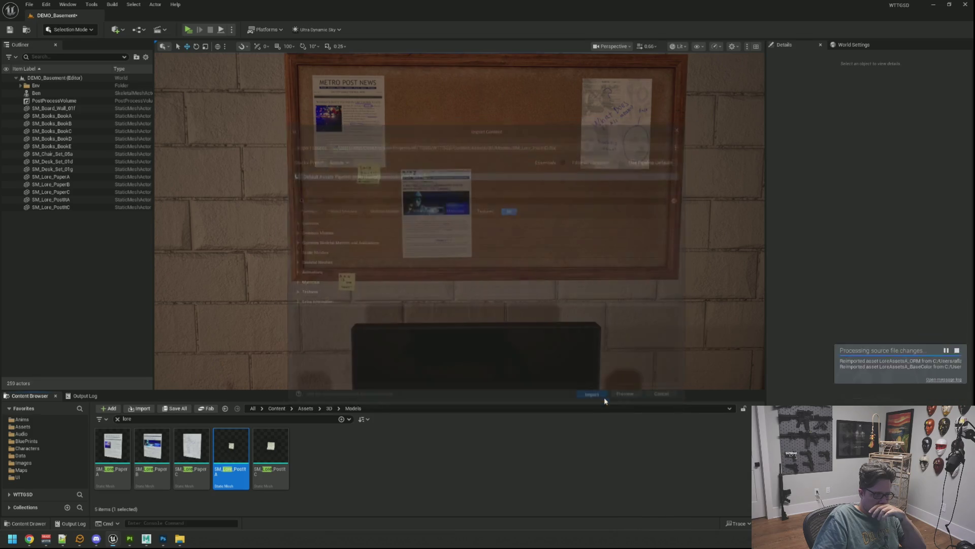
click(320, 455)
right_click(323, 455)
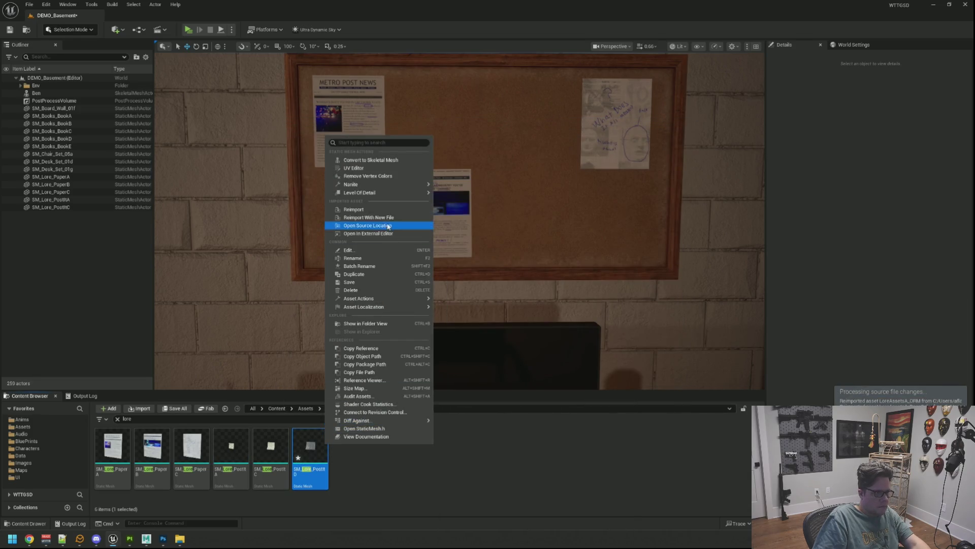
mouse_move(402, 185)
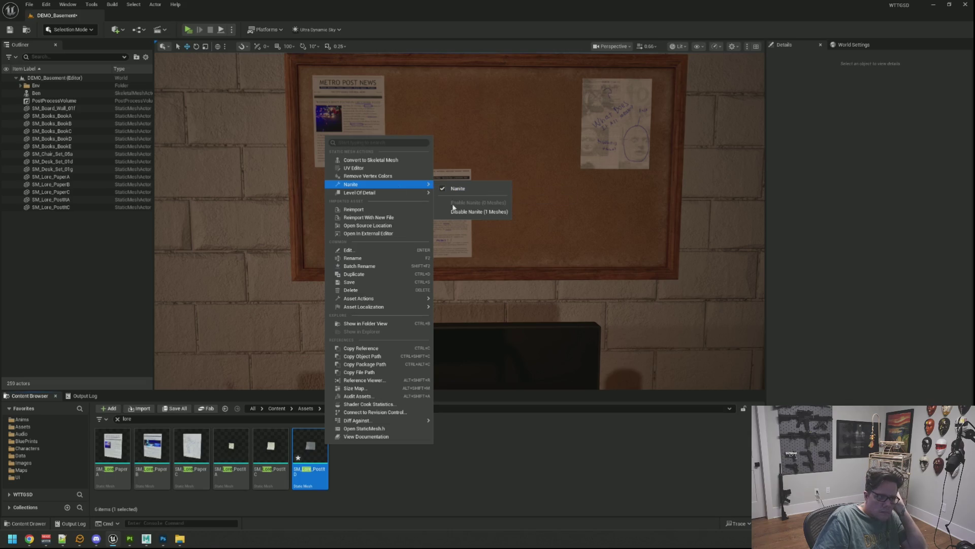
click(472, 210)
Step: Set the post-it's Element 0 material to MI_LoreAssetsA, save, and select it in the level
double_click(322, 436)
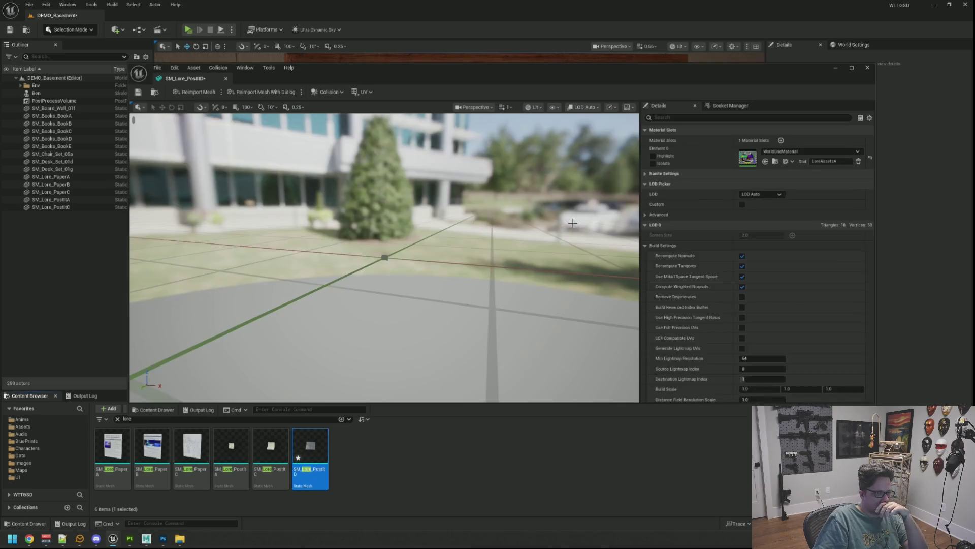
click(780, 155)
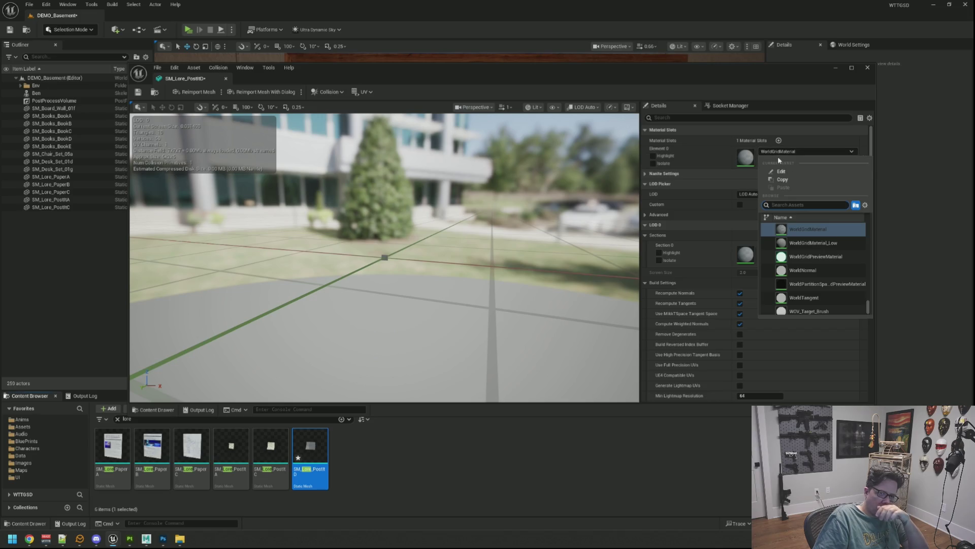
text(lore)
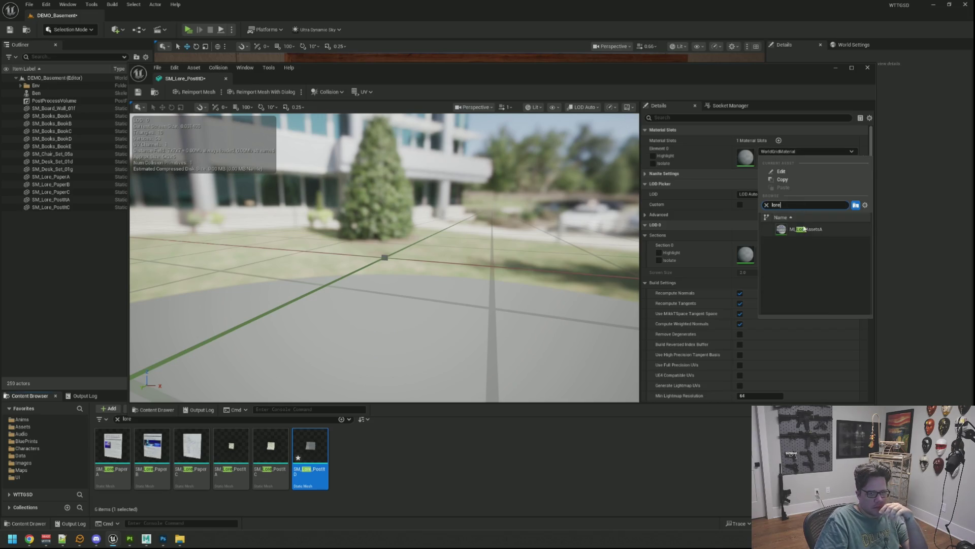
key(Return)
click(137, 93)
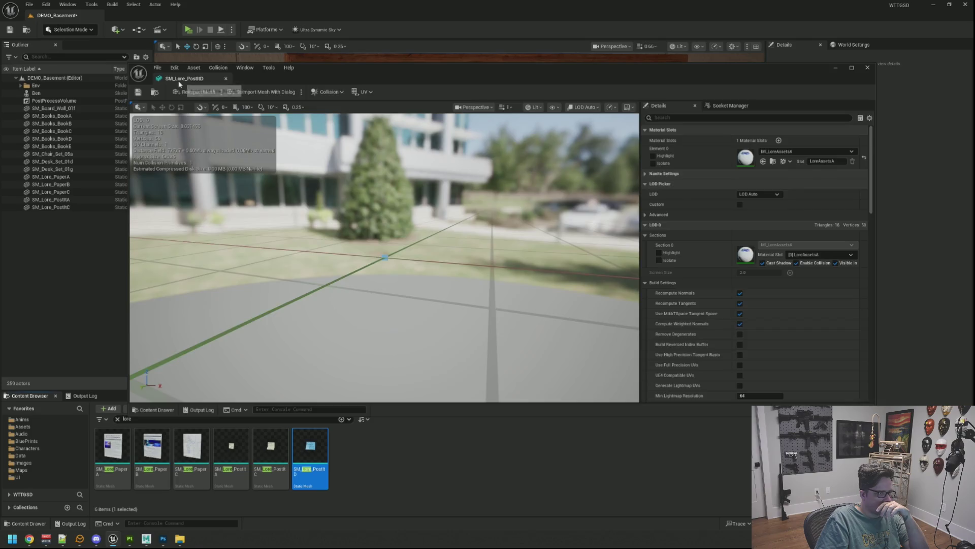
click(867, 68)
click(447, 144)
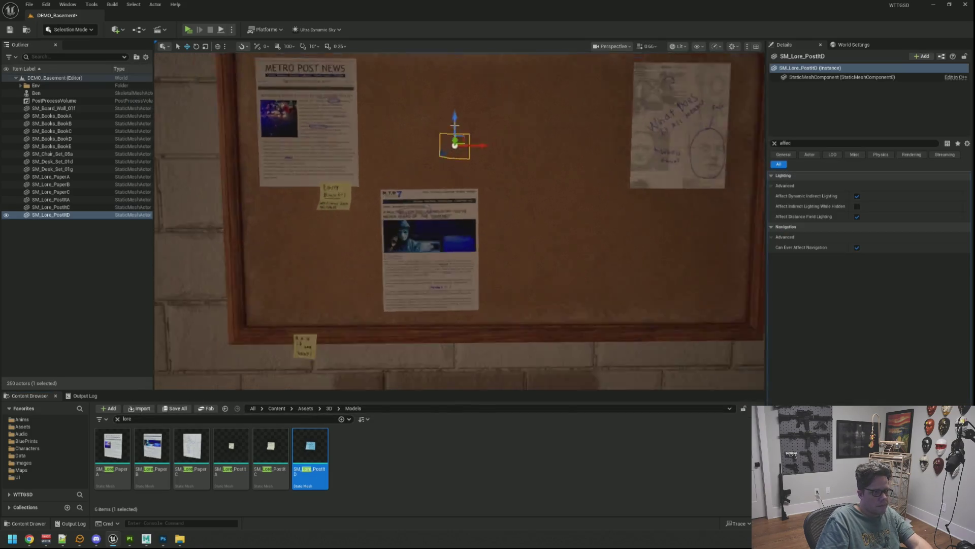
Step: Slide the blue post-it D out in front of the corkboard
key(f)
alt+drag(447, 143, 539, 148)
scroll(439, 198, down, 5)
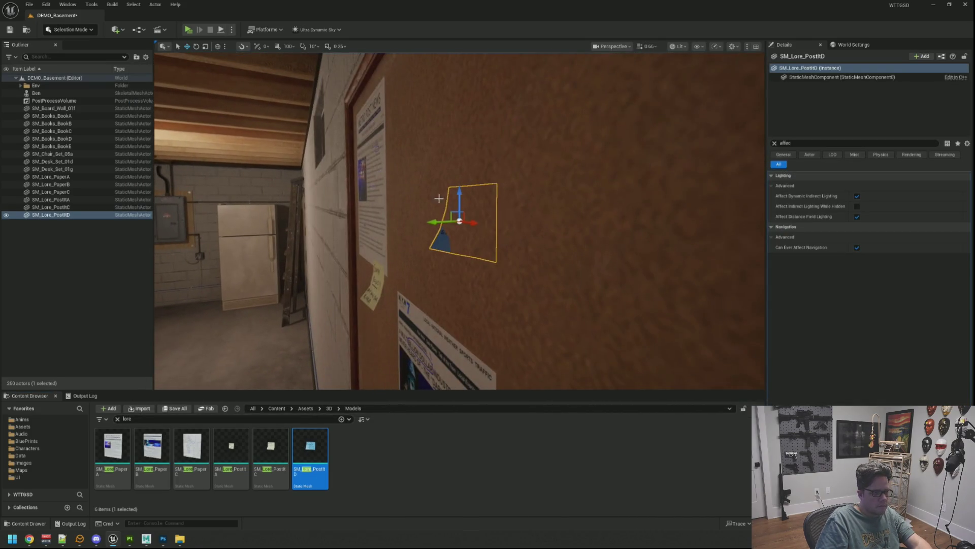
mouse_move(437, 219)
mouse_down()
mouse_move(422, 224)
mouse_move(503, 226)
mouse_move(408, 188)
mouse_up()
key(f)
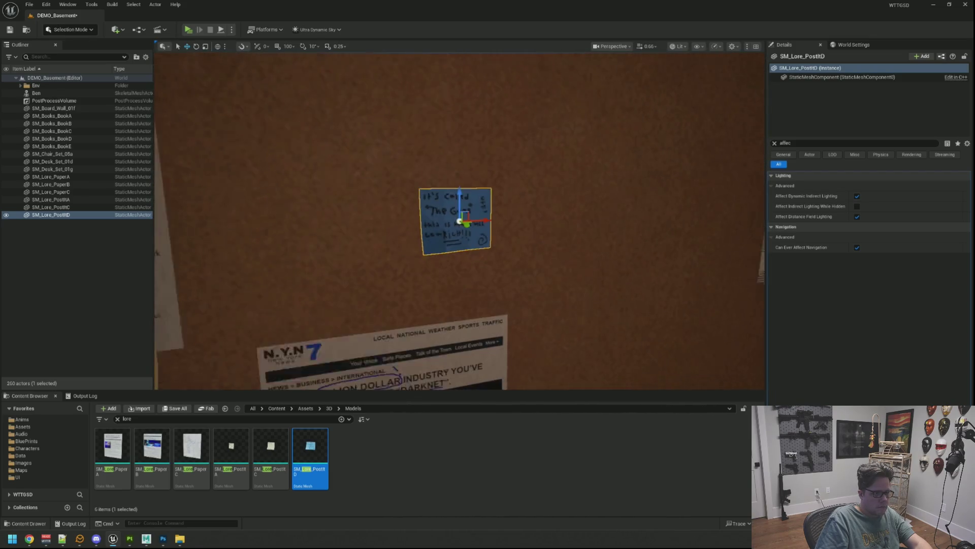
scroll(460, 221, down, 3)
scroll(489, 193, down, 2)
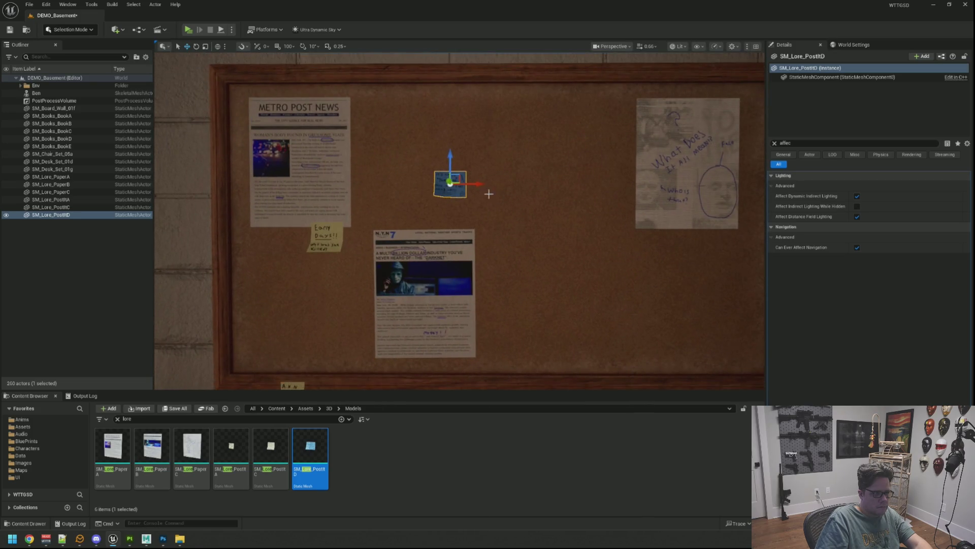
Step: Lower the post-it onto the lower-right edge of the middle newspaper
key(f)
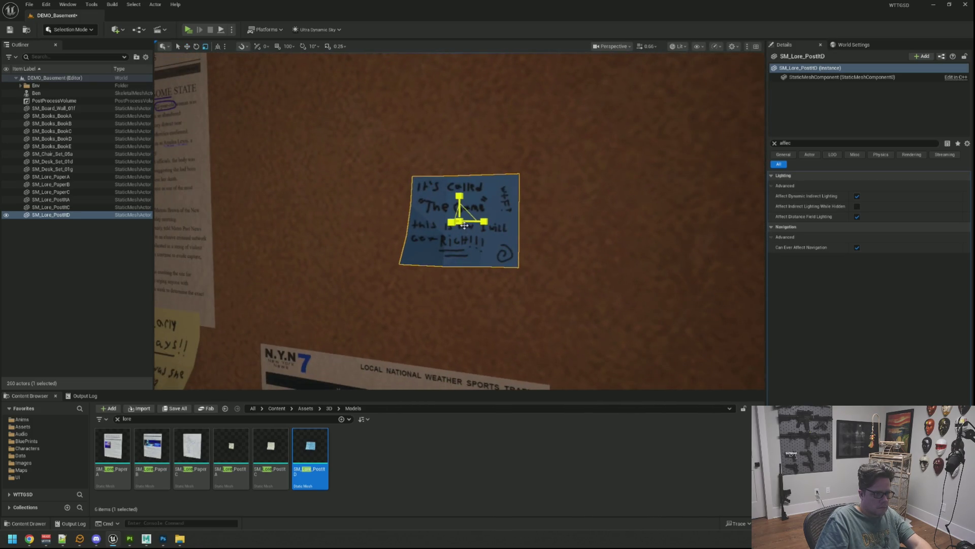
scroll(560, 221, down, 3)
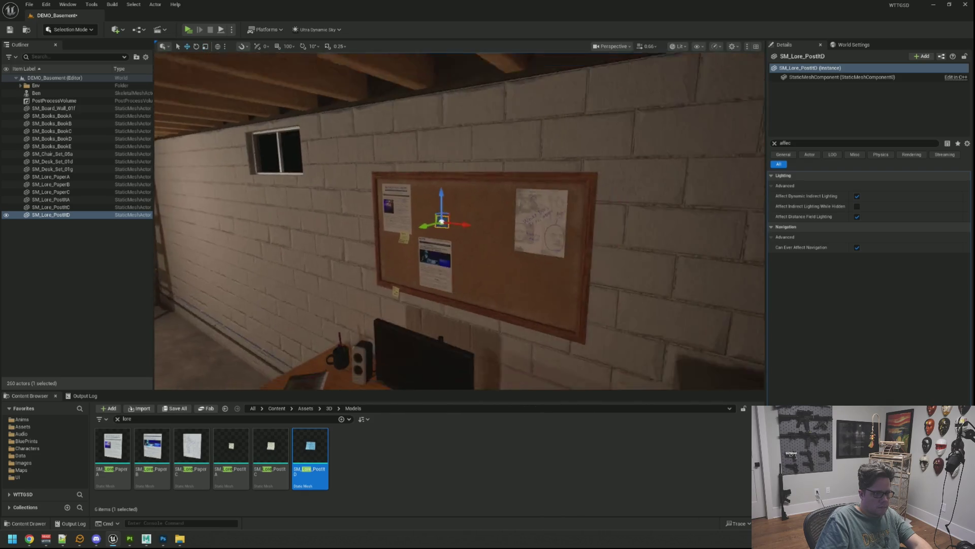
key(f)
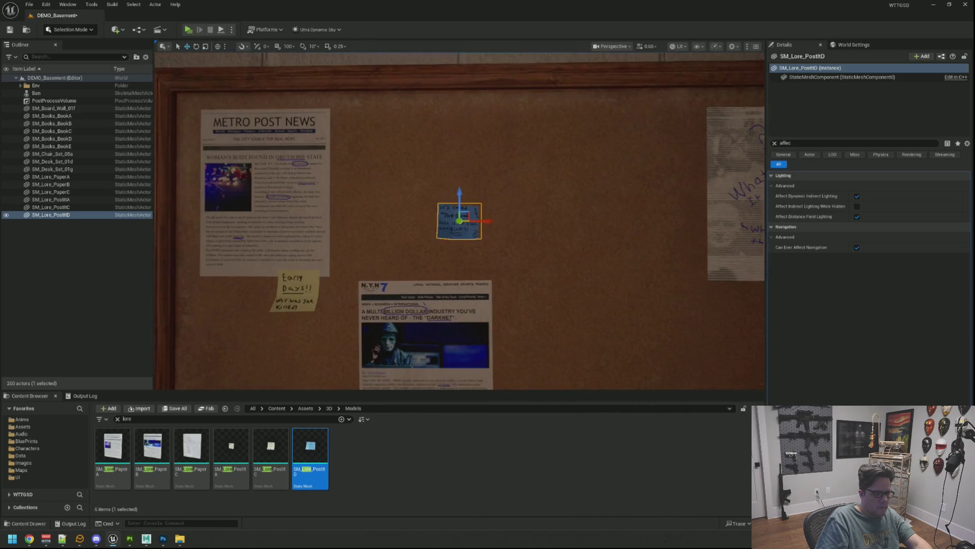
alt+drag(508, 254, 559, 254)
drag(457, 191, 461, 349)
Step: Orbit around the corkboard to check the post-it's placement, then deselect it
key(f)
alt+drag(532, 211, 535, 213)
mouse_move(460, 290)
alt+mouse_down()
mouse_move(485, 224)
mouse_move(563, 220)
mouse_move(465, 216)
alt+mouse_up()
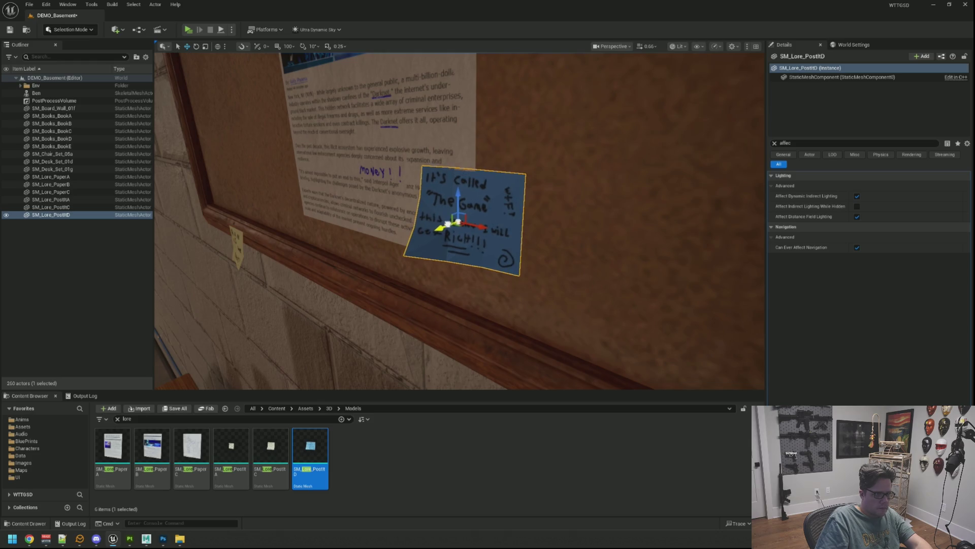
mouse_move(475, 231)
alt+mouse_down()
mouse_move(442, 221)
mouse_move(475, 224)
alt+mouse_up()
key(Escape)
mouse_move(476, 223)
right_down()
mouse_move(470, 239)
mouse_move(465, 223)
mouse_move(503, 196)
mouse_move(479, 202)
mouse_move(479, 212)
right_up()
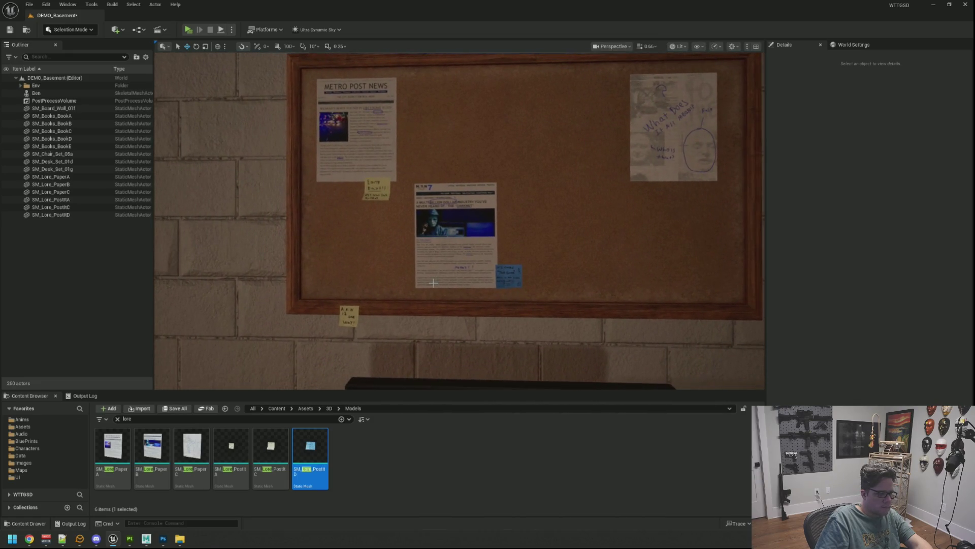
Step: Return to Substance Painter from the taskbar
mouse_move(135, 537)
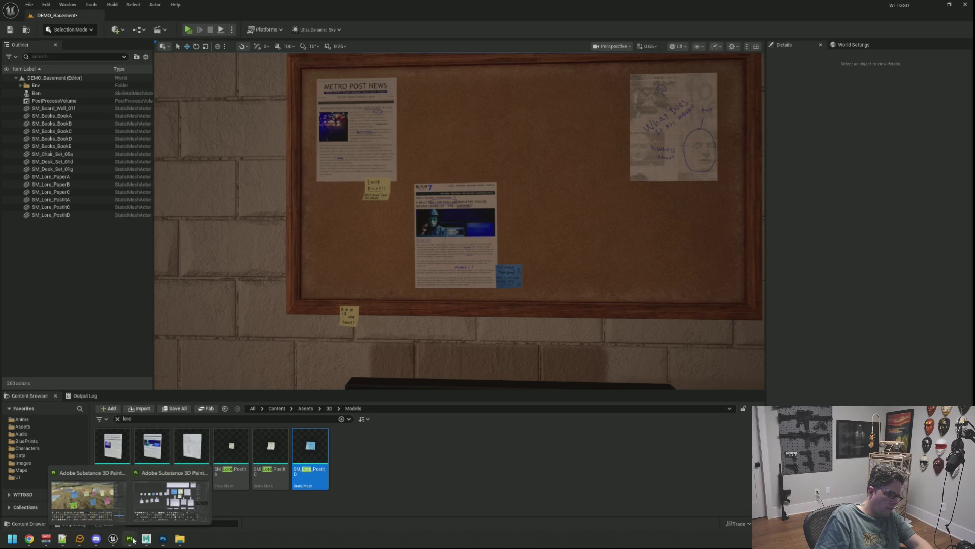
mouse_move(165, 538)
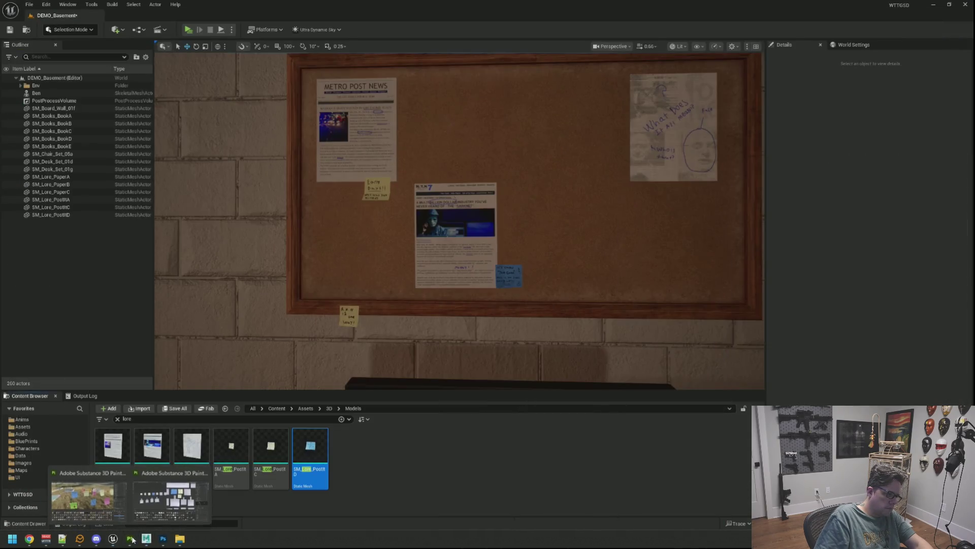
click(132, 540)
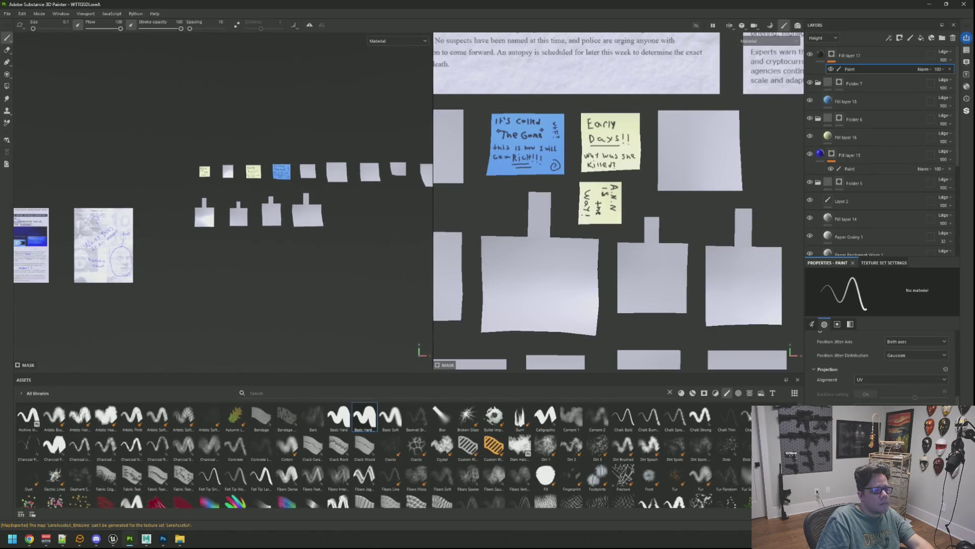
Step: Zoom and orbit the 3D view to bring the blank paper pieces up close
scroll(562, 218, down, 5)
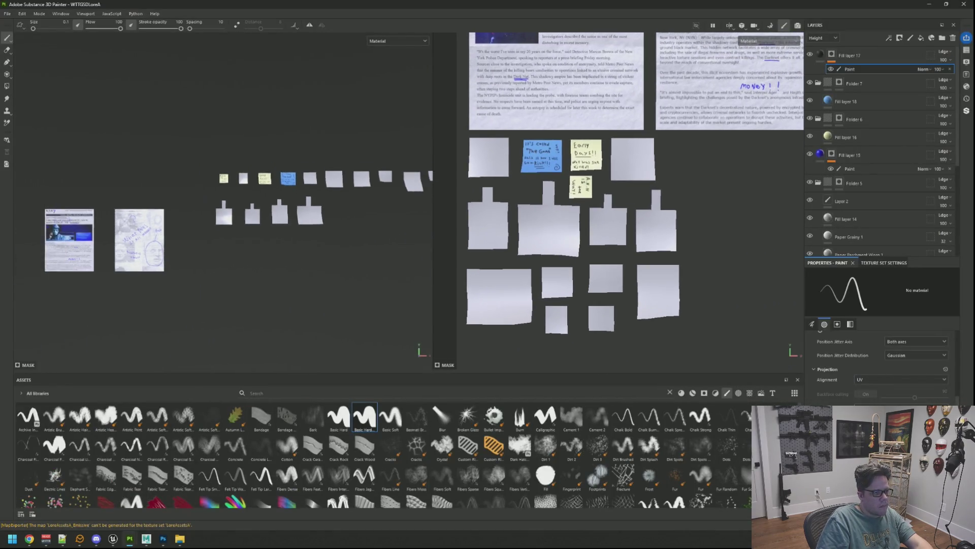
scroll(224, 239, up, 5)
mouse_move(224, 239)
alt+mouse_down()
mouse_move(321, 238)
mouse_move(280, 239)
mouse_move(282, 200)
mouse_move(383, 172)
mouse_move(325, 223)
mouse_move(240, 232)
mouse_move(312, 232)
alt+mouse_up()
scroll(274, 239, down, 5)
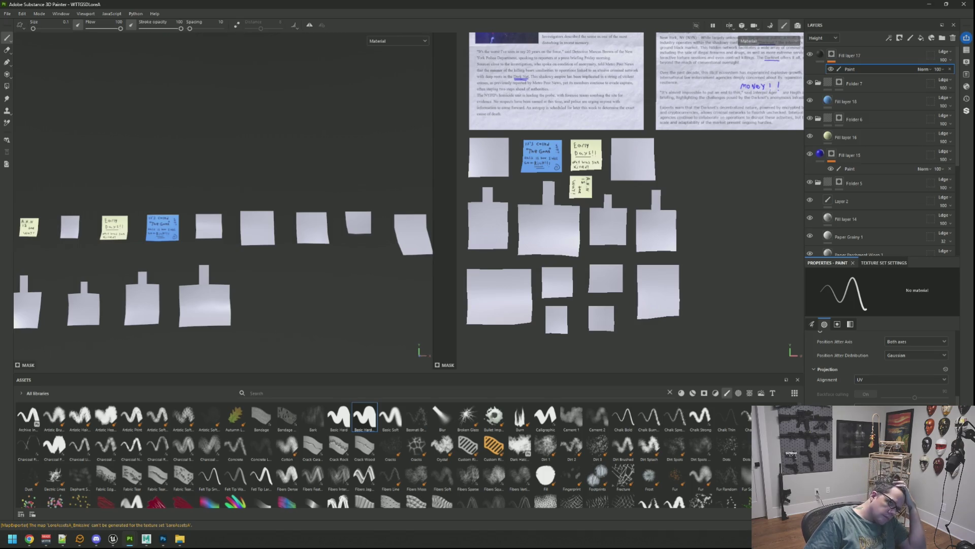
mouse_move(312, 232)
alt+mouse_down()
mouse_move(264, 232)
mouse_move(356, 269)
mouse_move(405, 276)
alt+mouse_up()
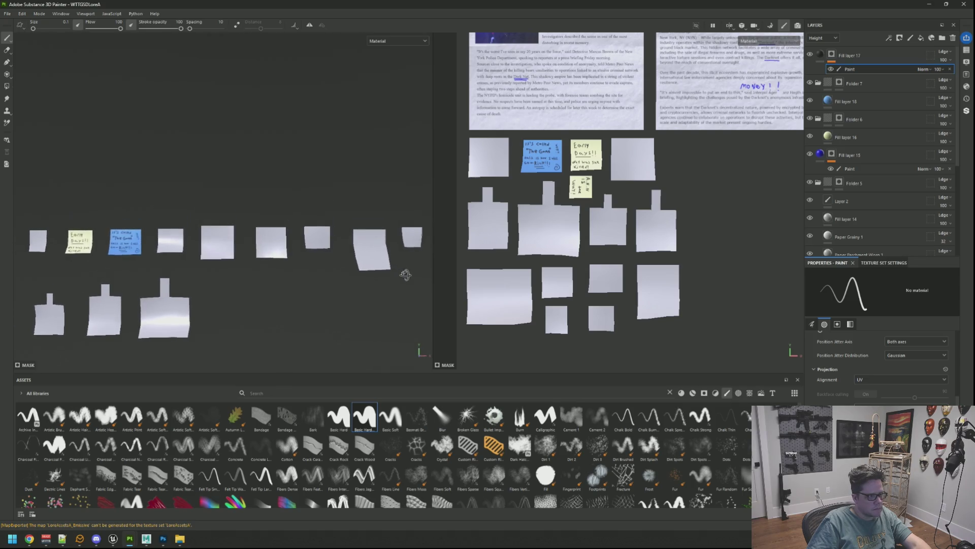
scroll(282, 246, up, 6)
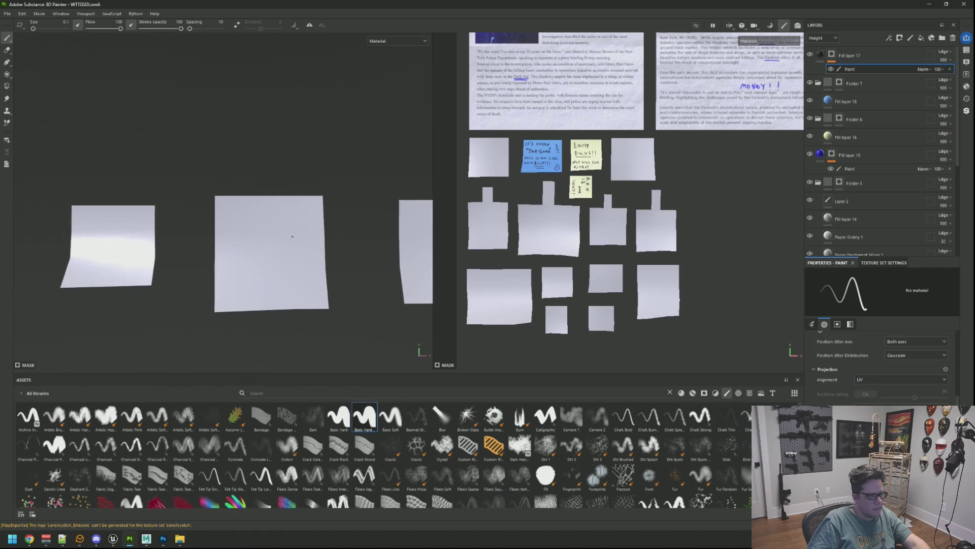
Step: Fill the middle blank paper solid blue in Folder 7 with rectangle polygon fill
click(841, 84)
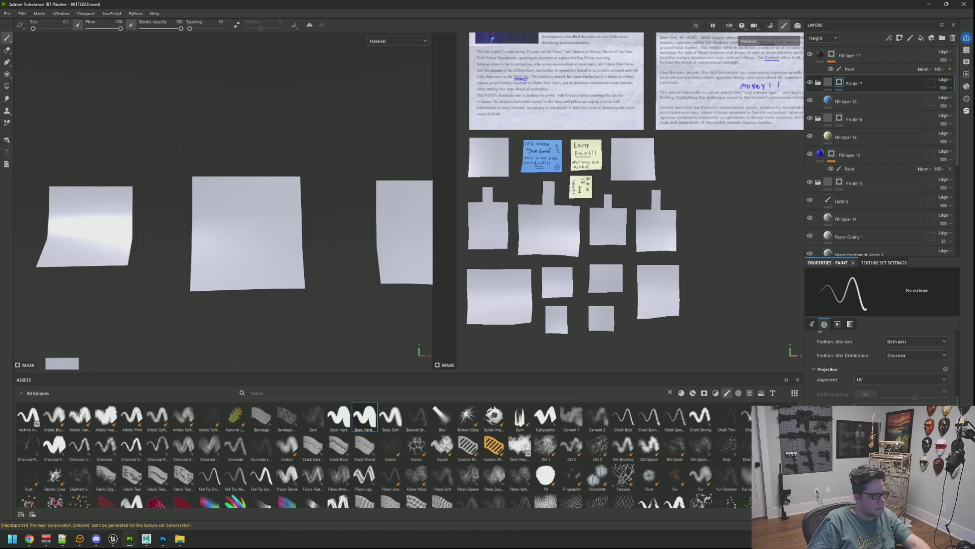
click(6, 86)
mouse_move(174, 149)
mouse_down()
mouse_move(358, 328)
mouse_move(361, 297)
mouse_up()
Step: Brush on Fill layer 17's Paint sublayer, undoing the last stroke
click(850, 69)
scroll(296, 198, up, 2)
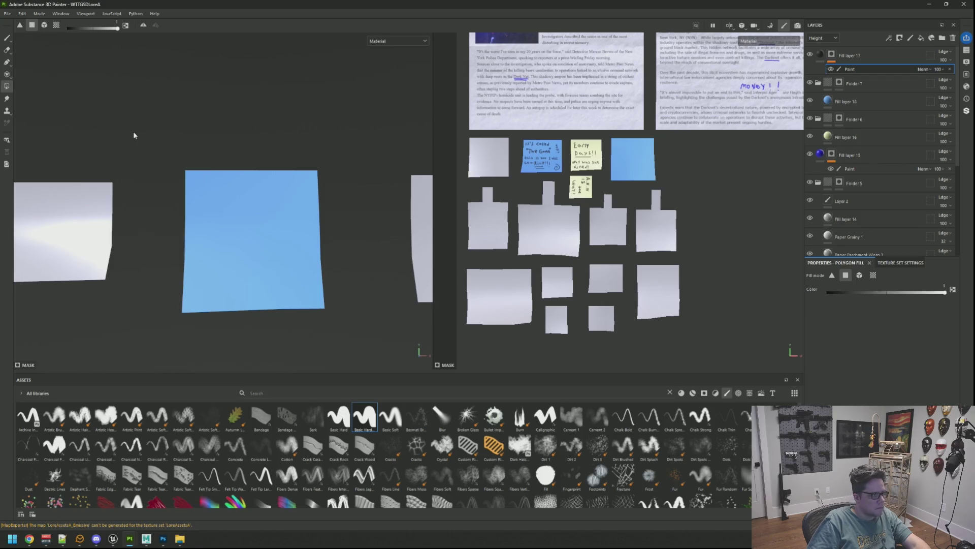
click(6, 38)
scroll(225, 168, up, 3)
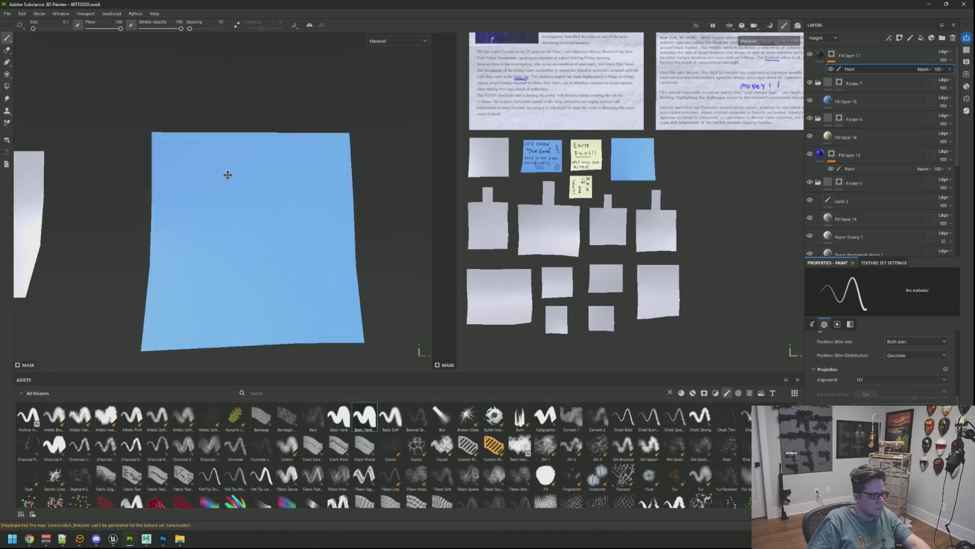
scroll(574, 178, up, 5)
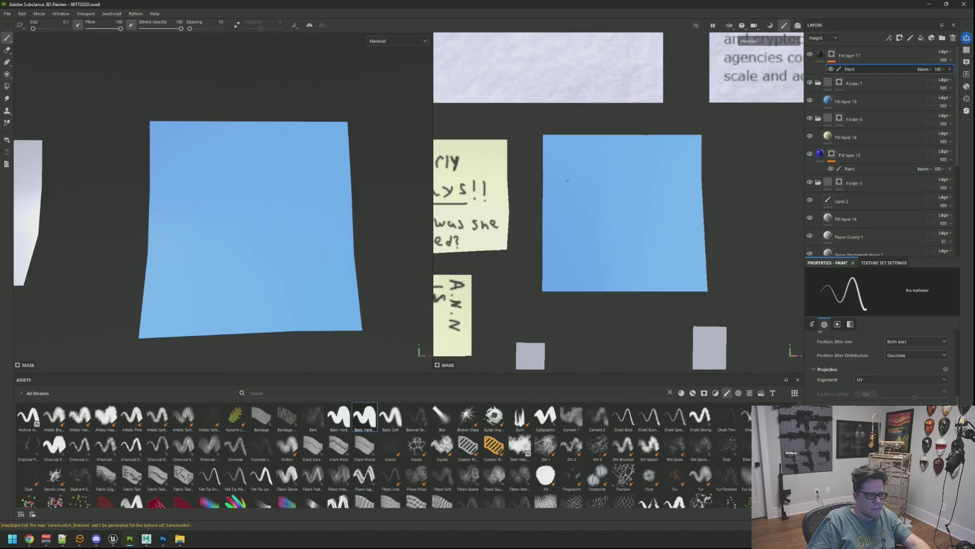
key(ctrl+z)
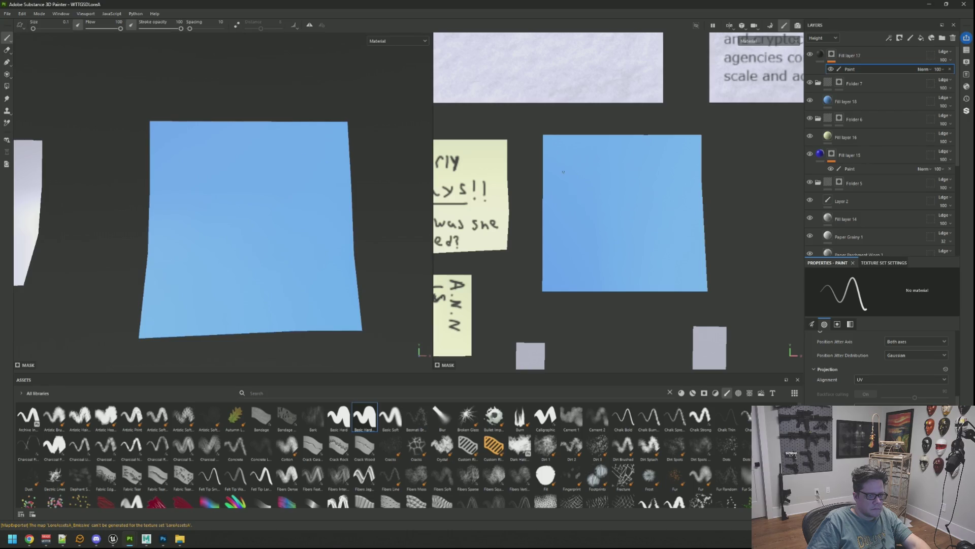
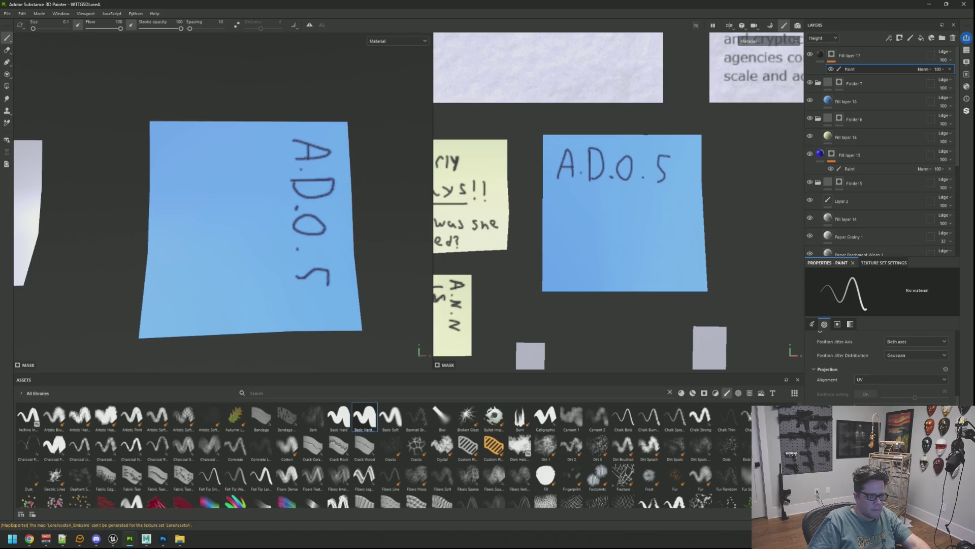
Step: Paint a double underline under A.D.O.S, then try a plus sign below it and undo it
drag(554, 189, 671, 191)
key(ctrl+z)
drag(572, 200, 644, 201)
scroll(581, 227, up, 2)
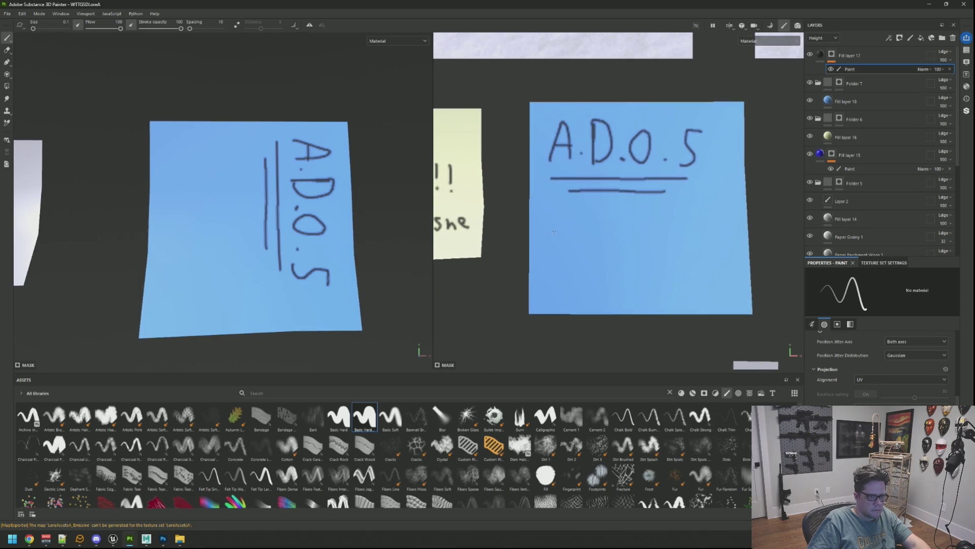
mouse_move(543, 224)
mouse_down()
mouse_move(546, 239)
mouse_move(557, 230)
mouse_up()
key(ctrl+z)
scroll(559, 225, up, 2)
key(ctrl+z)
key(ctrl+y)
Step: Write 'the' below the underlines and after the O.S, undoing a stray plus
mouse_move(534, 227)
mouse_down()
mouse_move(551, 223)
mouse_move(567, 238)
mouse_move(572, 222)
mouse_move(576, 237)
mouse_move(609, 223)
mouse_move(631, 242)
mouse_move(677, 244)
mouse_up()
drag(663, 235, 695, 236)
key(ctrl+z)
key(ctrl+z)
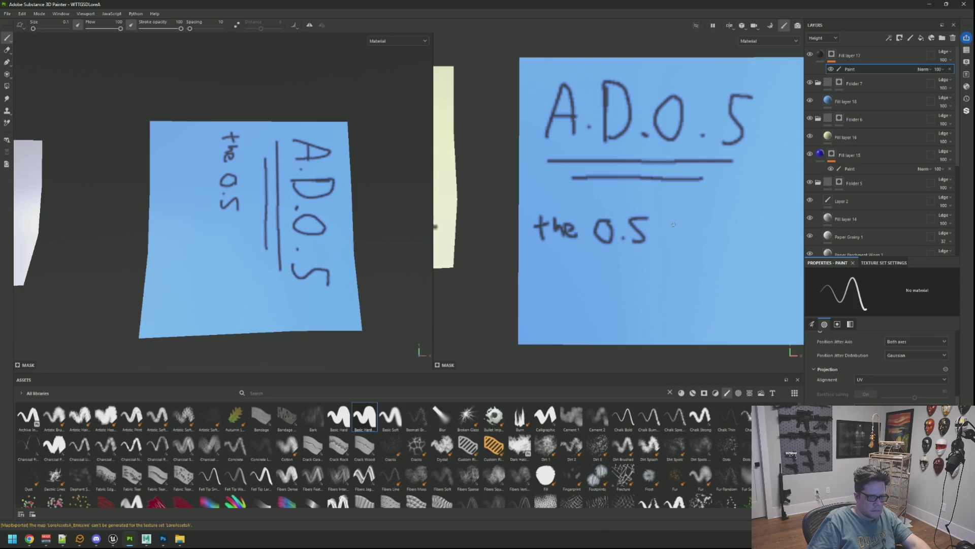
mouse_move(688, 220)
mouse_down()
mouse_move(691, 241)
mouse_move(716, 229)
mouse_move(720, 239)
mouse_up()
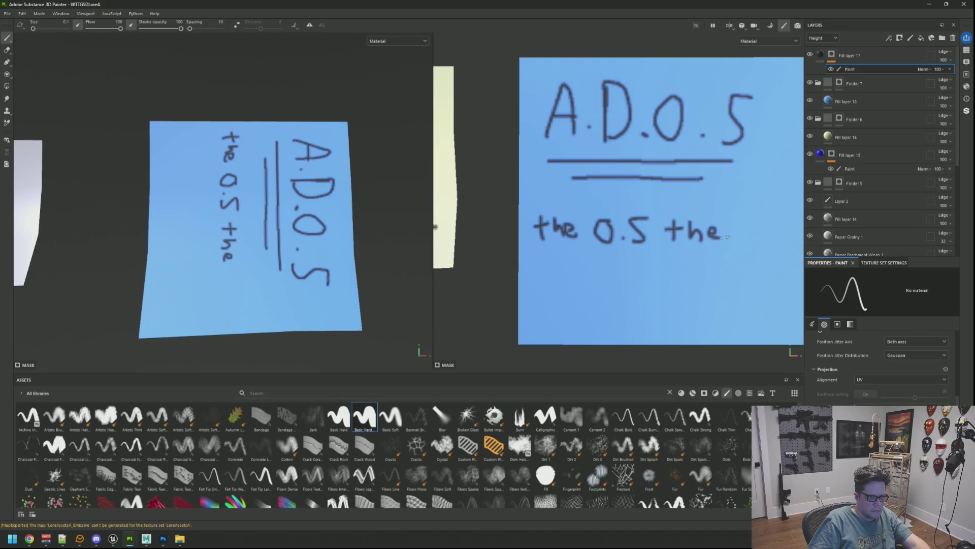
Step: Undo every remaining stroke back through A.D until the blue note is blank
scroll(224, 229, down, 5)
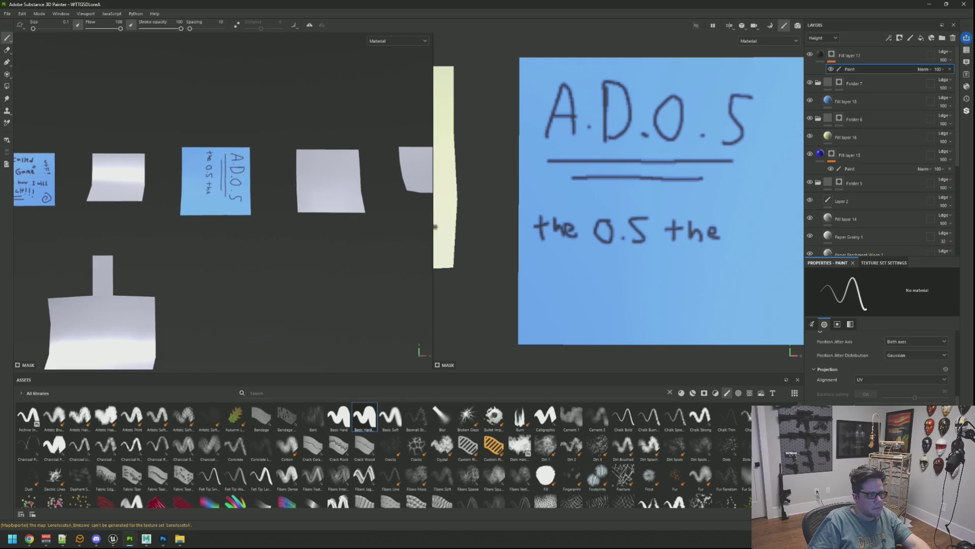
scroll(223, 203, down, 3)
key(ctrl+z)
key(ctrl+z)
key(ctrl+z)
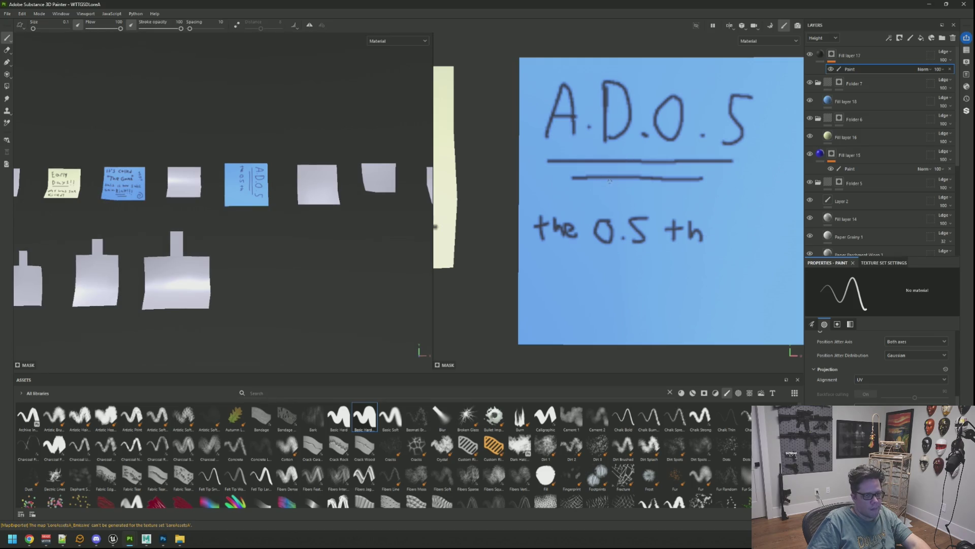
key(ctrl+z)
key(ctrl+z)
key(ctrl+z)
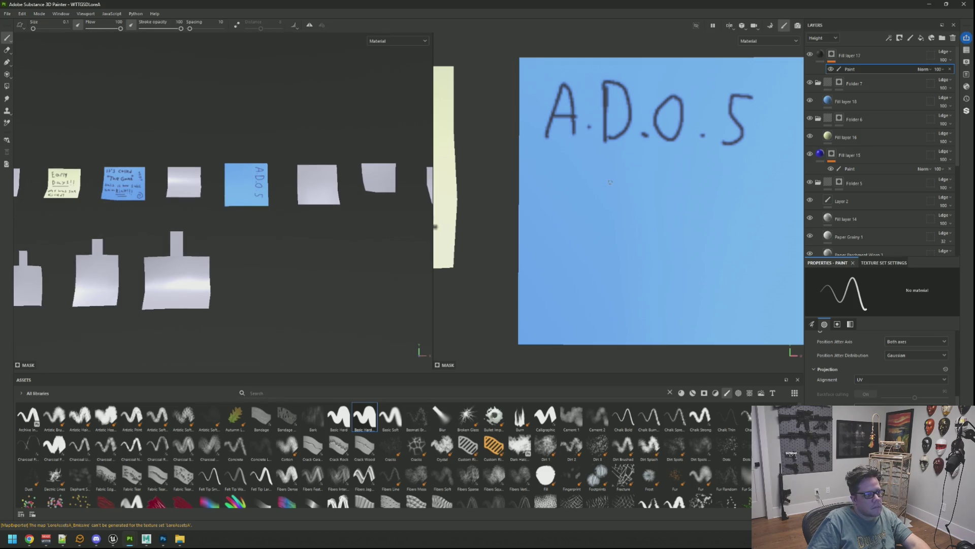
key(ctrl+z)
key(ctrl+z)
key(ctrl+z)
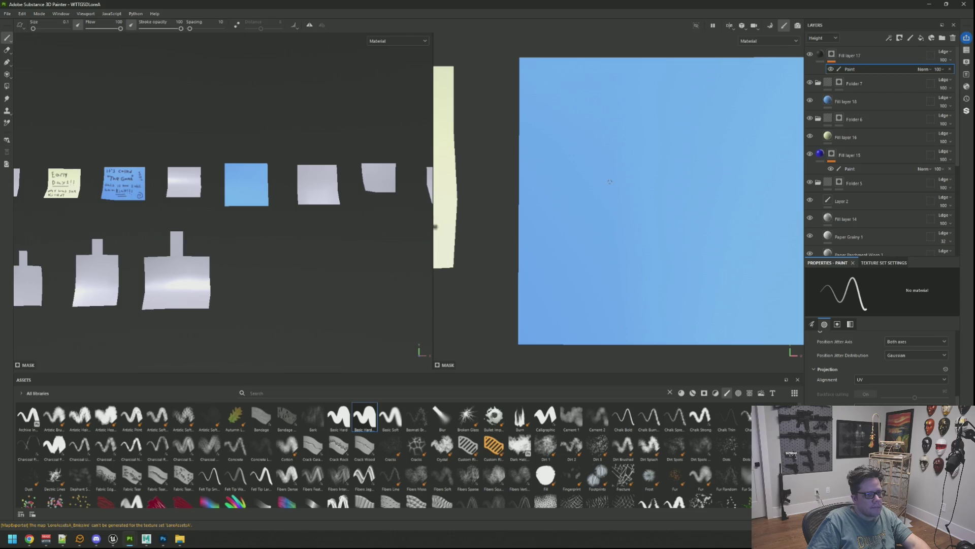
Step: Turn the view back to face the notes and paint the letter A on the blank blue note
scroll(305, 191, up, 2)
scroll(202, 149, up, 5)
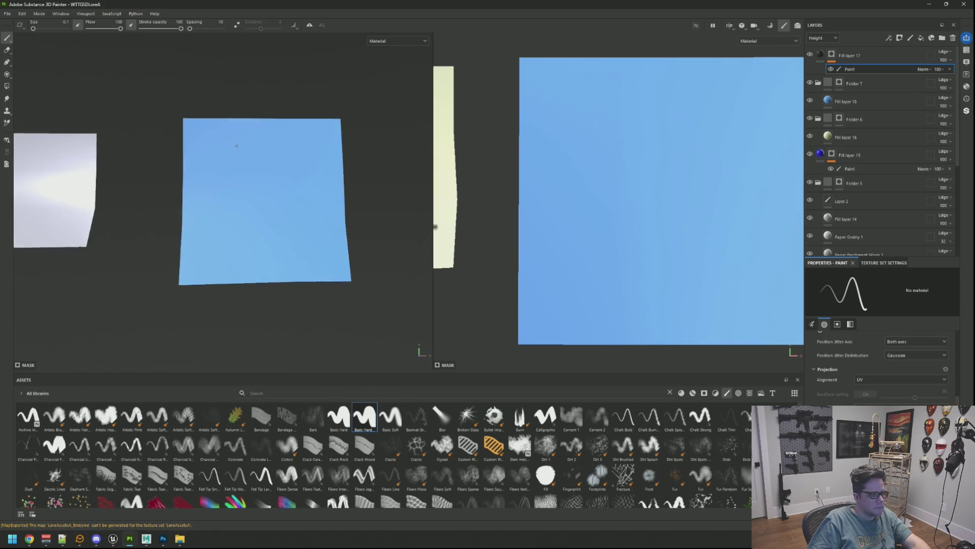
scroll(202, 148, down, 5)
mouse_move(285, 173)
alt+mouse_down()
mouse_move(349, 207)
mouse_move(240, 170)
alt+mouse_up()
scroll(239, 170, down, 3)
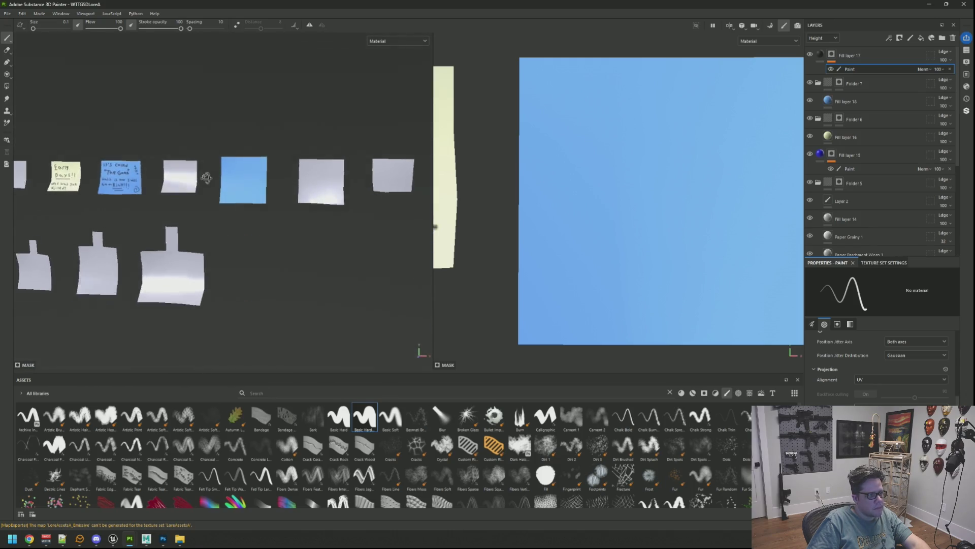
scroll(240, 172, up, 6)
scroll(239, 174, up, 5)
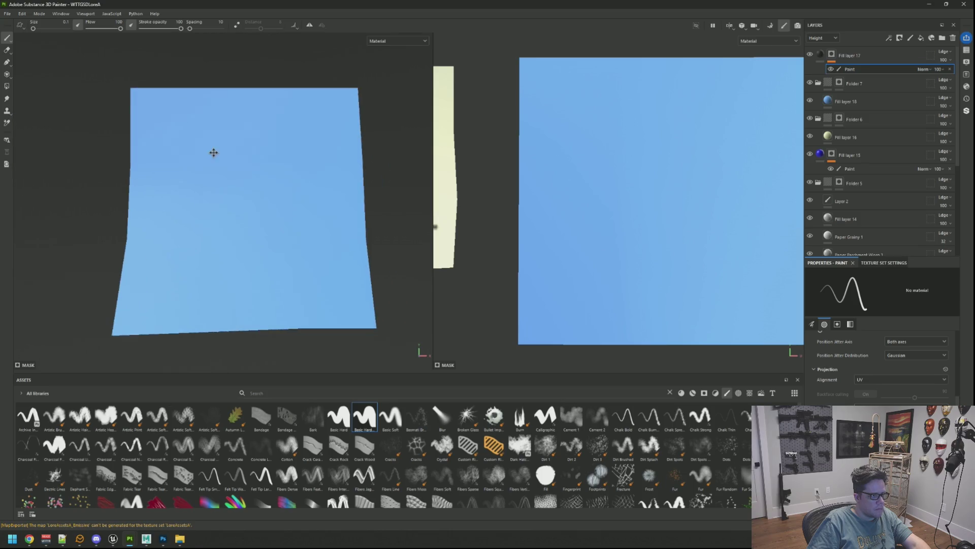
mouse_move(152, 132)
mouse_down()
mouse_move(165, 108)
mouse_move(147, 141)
mouse_move(165, 108)
mouse_move(185, 144)
mouse_move(182, 123)
mouse_up()
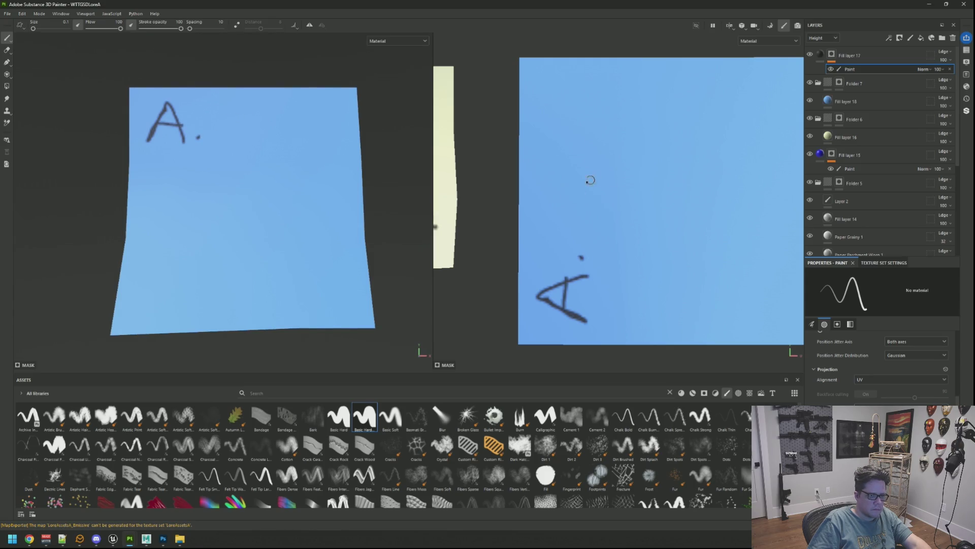
key(f)
Step: Complete A.D.O.S with a capital D, an O and an S
mouse_move(587, 129)
mouse_down()
mouse_move(586, 175)
mouse_move(564, 172)
mouse_move(585, 173)
mouse_up()
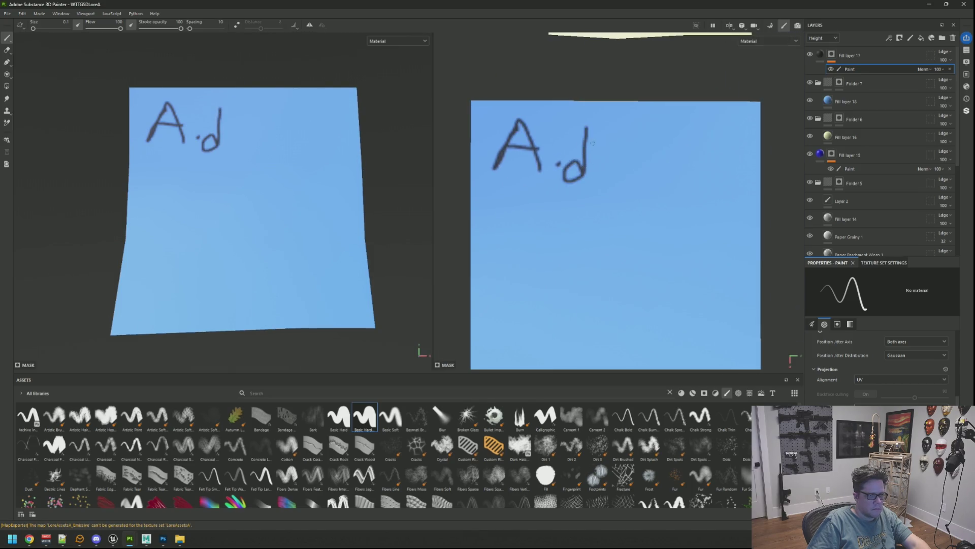
key(ctrl+z)
mouse_move(573, 123)
mouse_down()
mouse_move(573, 176)
mouse_move(585, 173)
mouse_move(573, 175)
mouse_up()
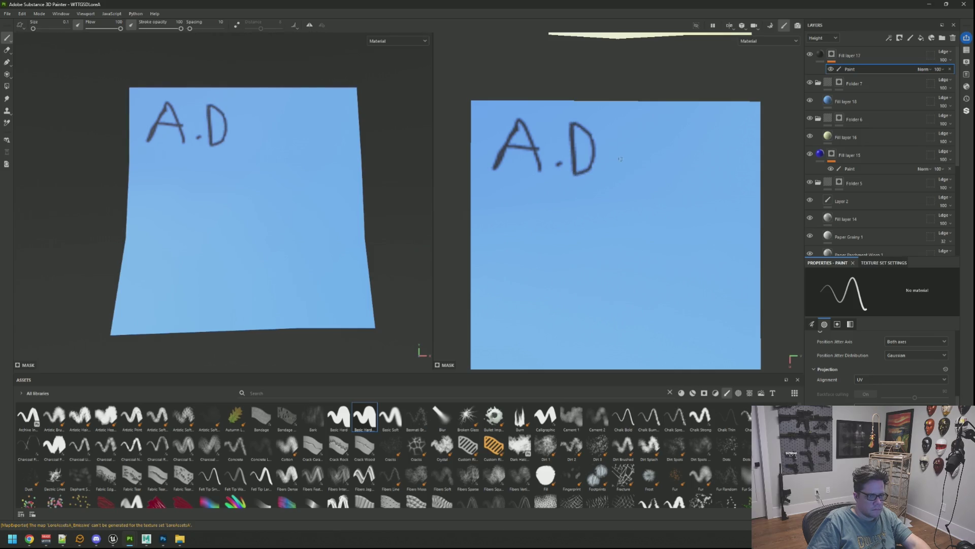
mouse_move(643, 131)
mouse_down()
mouse_move(654, 149)
mouse_move(644, 132)
mouse_up()
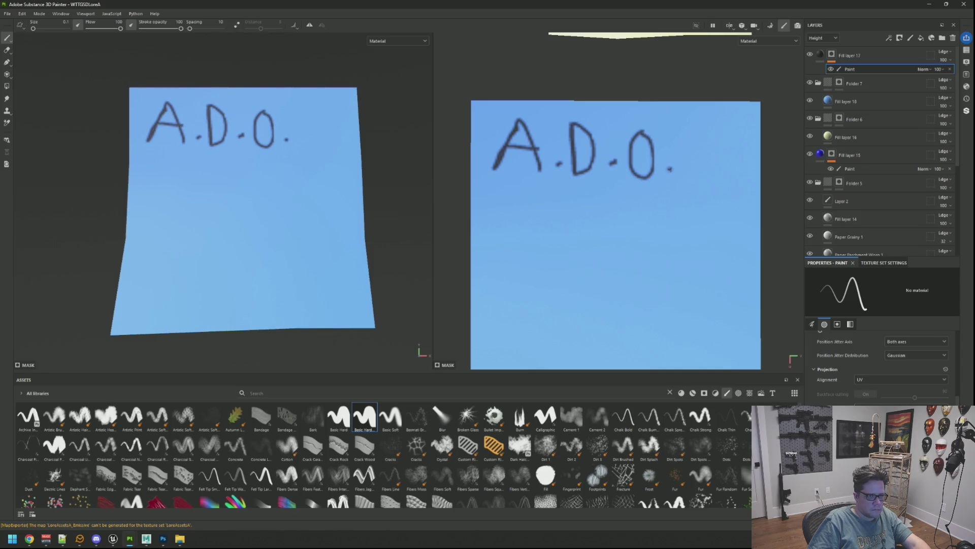
mouse_move(714, 134)
mouse_down()
mouse_move(708, 157)
mouse_move(690, 170)
mouse_up()
middle_drag(617, 191, 623, 166)
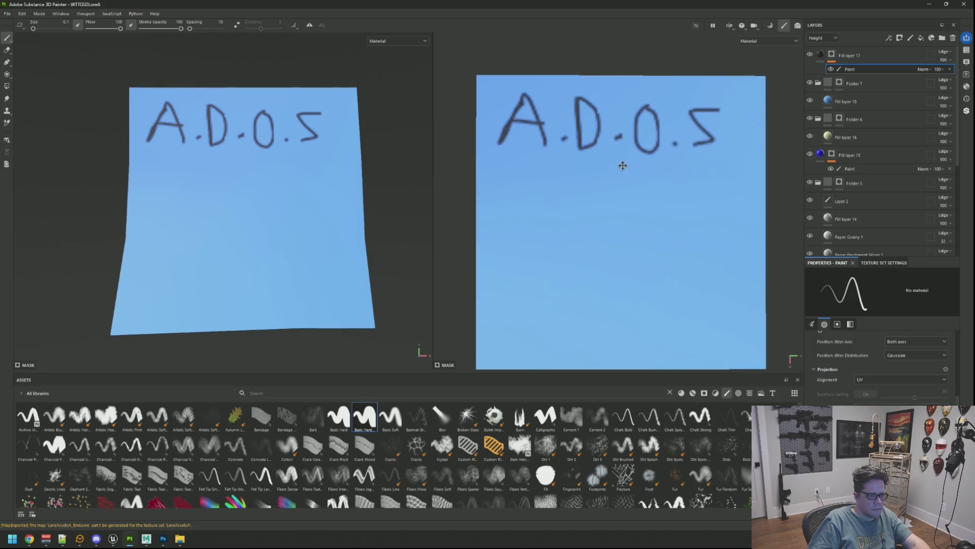
Step: Draw the double underline beneath A.D.O.S
drag(504, 171, 697, 172)
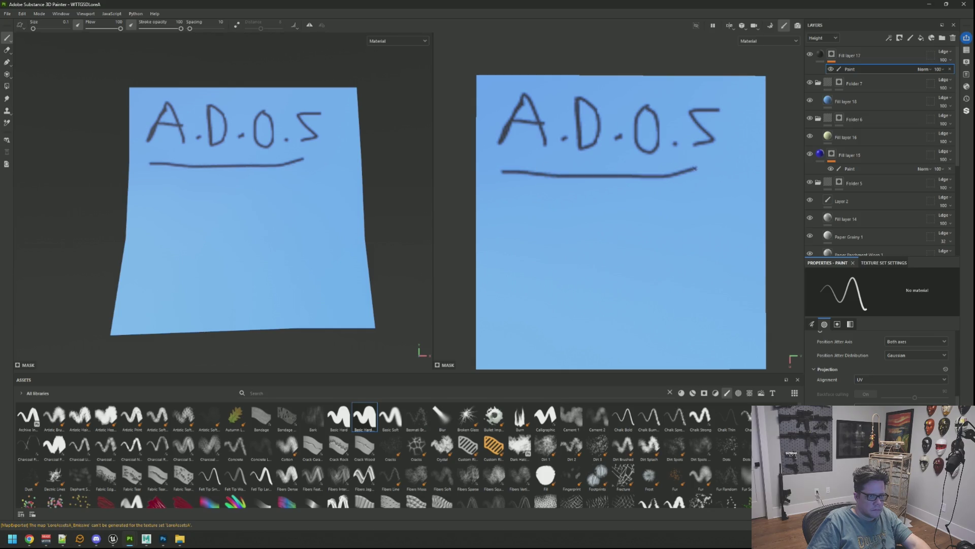
key(ctrl+z)
mouse_move(500, 170)
mouse_down()
mouse_move(694, 172)
mouse_move(492, 165)
mouse_move(525, 179)
mouse_move(731, 187)
mouse_up()
key(ctrl+z)
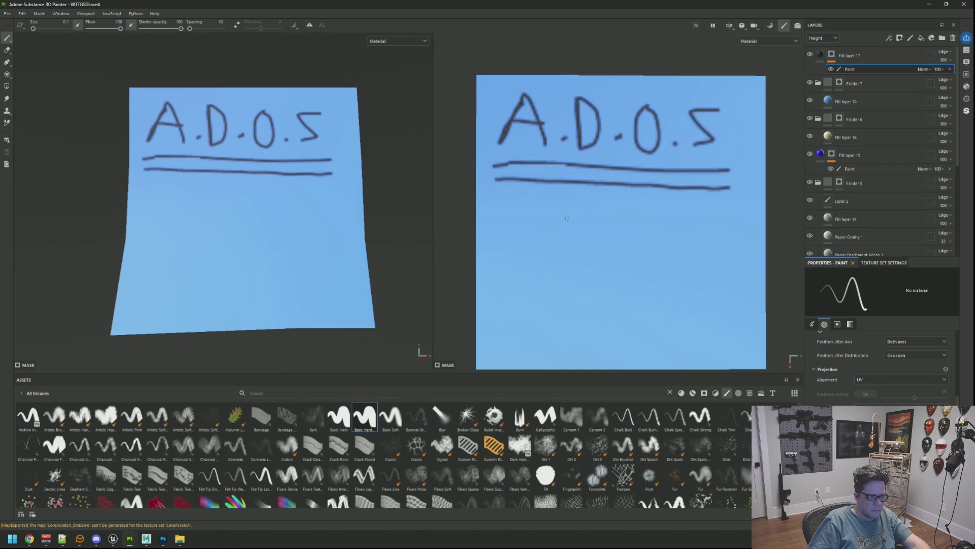
Step: Write 'The O.S they use!' on the line below the underlines
mouse_move(493, 218)
mouse_down()
mouse_move(498, 248)
mouse_move(494, 218)
mouse_move(509, 227)
mouse_move(508, 242)
mouse_move(591, 232)
mouse_move(601, 243)
mouse_up()
mouse_move(654, 217)
mouse_down()
mouse_move(652, 246)
mouse_move(655, 229)
mouse_move(685, 247)
mouse_move(739, 239)
mouse_move(760, 255)
mouse_up()
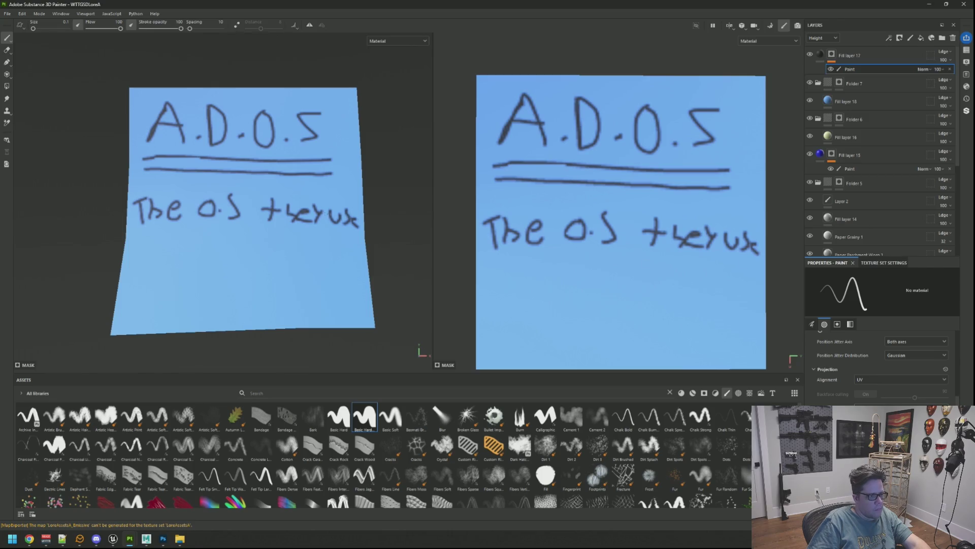
middle_drag(669, 232, 631, 202)
key(ctrl+z)
key(ctrl+z)
key(ctrl+z)
key(ctrl+z)
key(ctrl+z)
key(ctrl+z)
mouse_move(598, 186)
mouse_down()
mouse_move(598, 215)
mouse_move(610, 197)
mouse_move(625, 218)
mouse_move(634, 205)
mouse_move(641, 218)
mouse_move(647, 196)
mouse_move(697, 211)
mouse_up()
drag(706, 190, 705, 199)
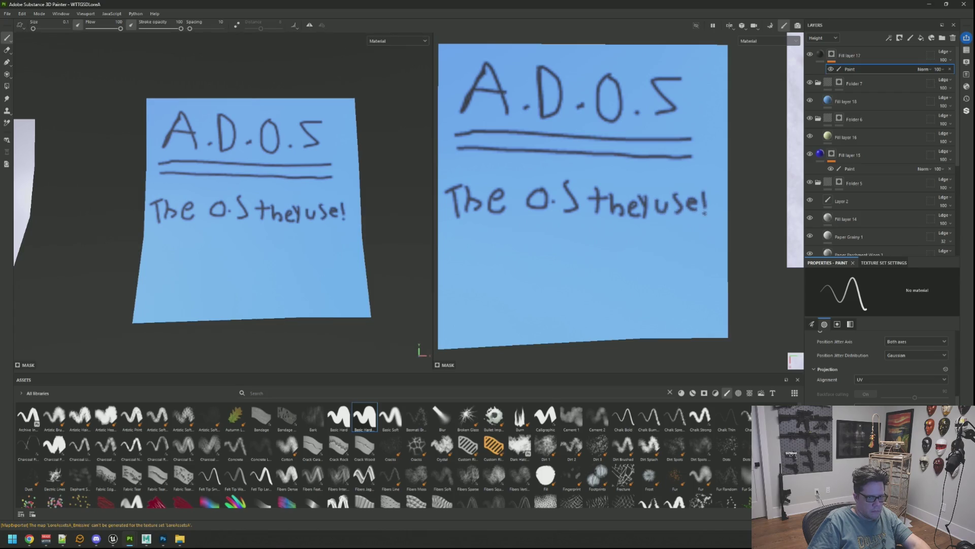
Step: Write a third line, 'seems Easy t', beneath 'The O.S they use!'
mouse_move(508, 237)
alt+mouse_down()
mouse_move(579, 224)
mouse_move(471, 245)
mouse_move(482, 235)
mouse_move(487, 252)
mouse_move(505, 248)
mouse_move(498, 256)
mouse_move(512, 247)
mouse_move(569, 254)
alt+mouse_up()
drag(628, 241, 627, 259)
key(ctrl+z)
drag(592, 253, 676, 255)
drag(670, 248, 717, 258)
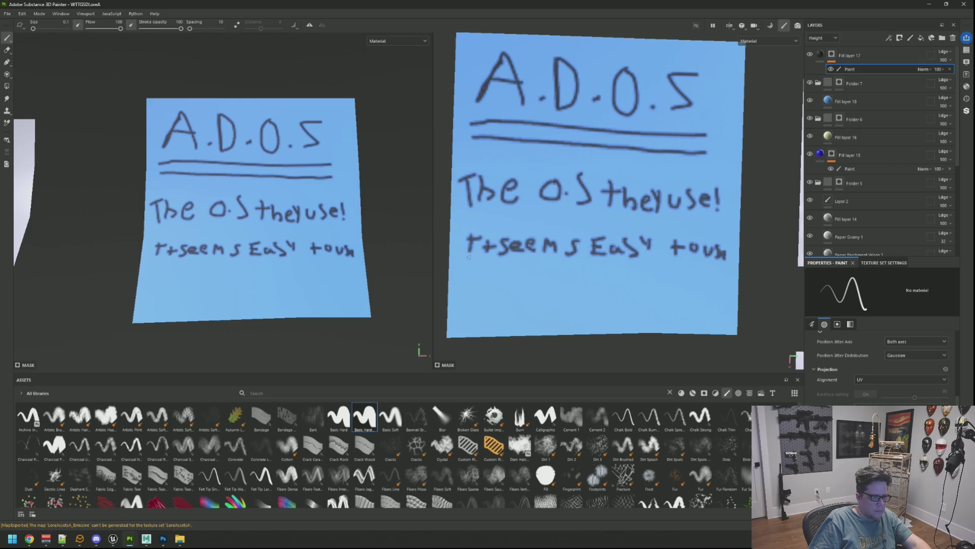
Step: Erase the third line and undo 'The O.S they use!', shrinking the brush size
scroll(356, 249, down, 5)
scroll(307, 241, up, 2)
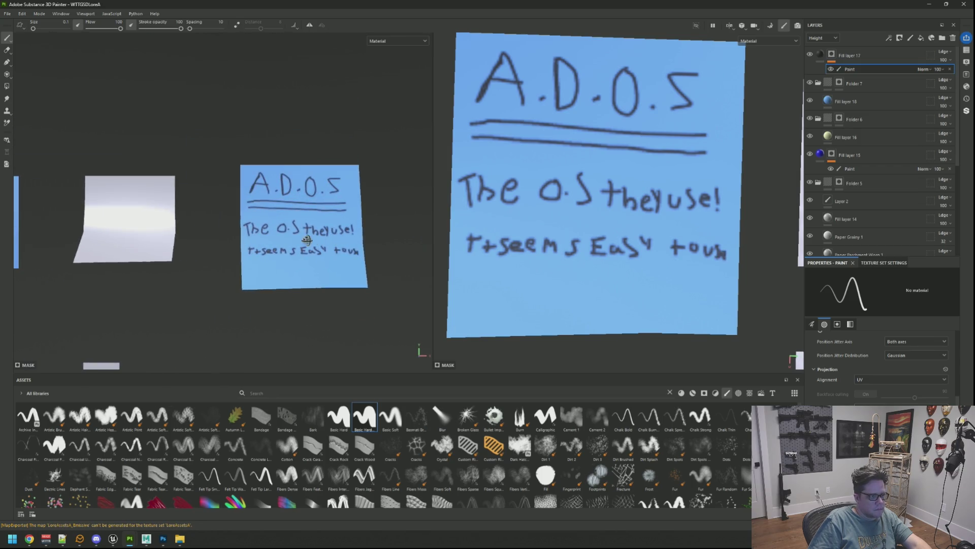
mouse_move(682, 247)
mouse_down()
mouse_move(711, 250)
mouse_move(470, 247)
mouse_up()
key(bracketleft)
key(bracketleft)
key(bracketleft)
scroll(224, 219, down, 3)
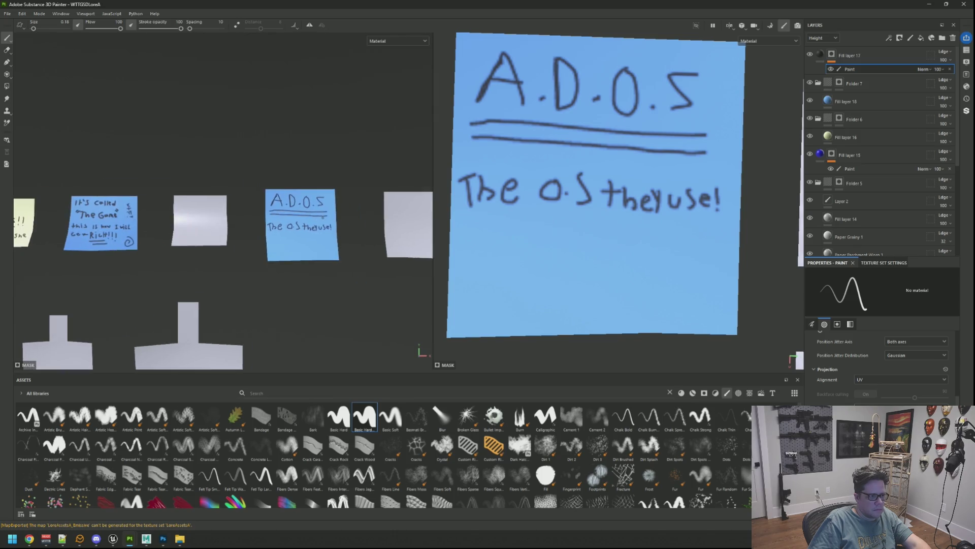
scroll(582, 222, down, 2)
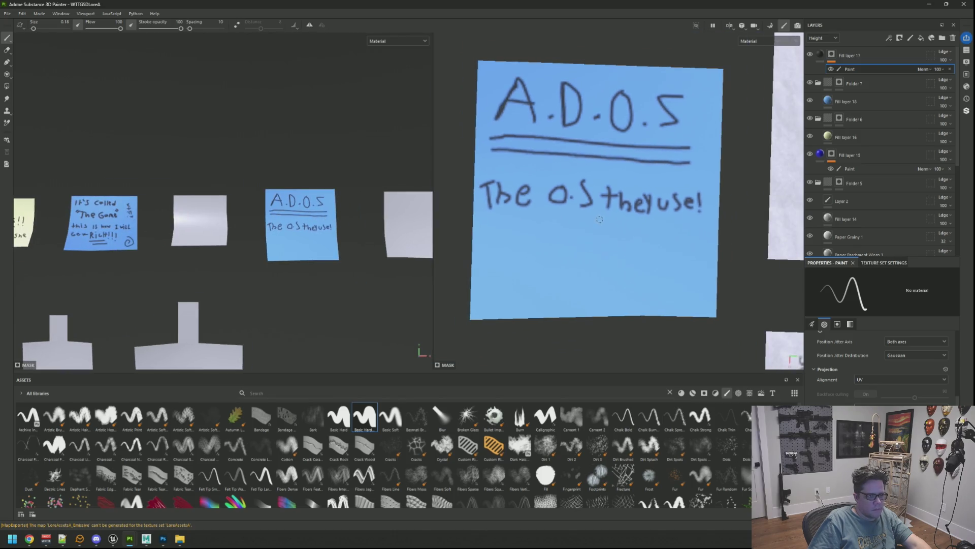
key(ctrl+z)
key(ctrl+z)
key(ctrl+z)
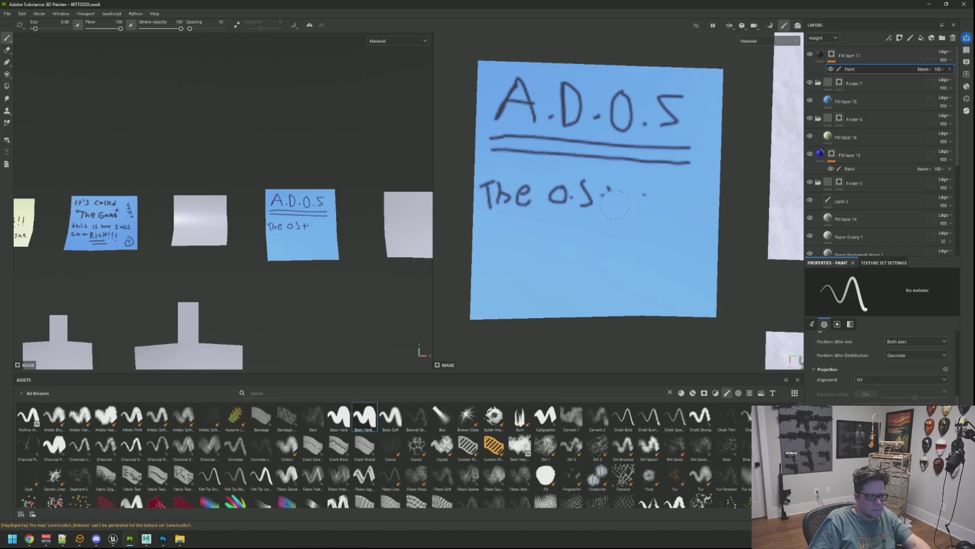
key(ctrl+z)
key(ctrl+z)
key(ctrl+z)
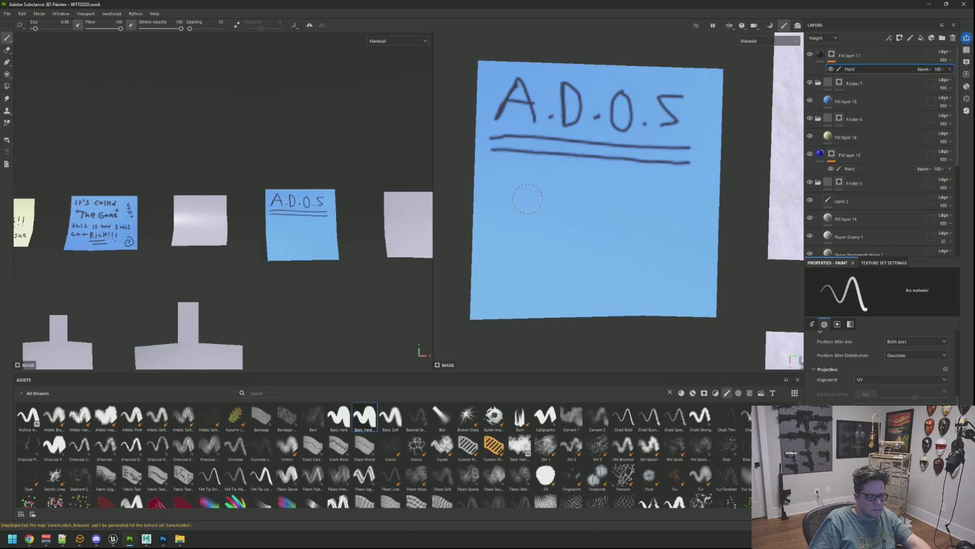
key(bracketleft)
key(bracketleft)
key(bracketleft)
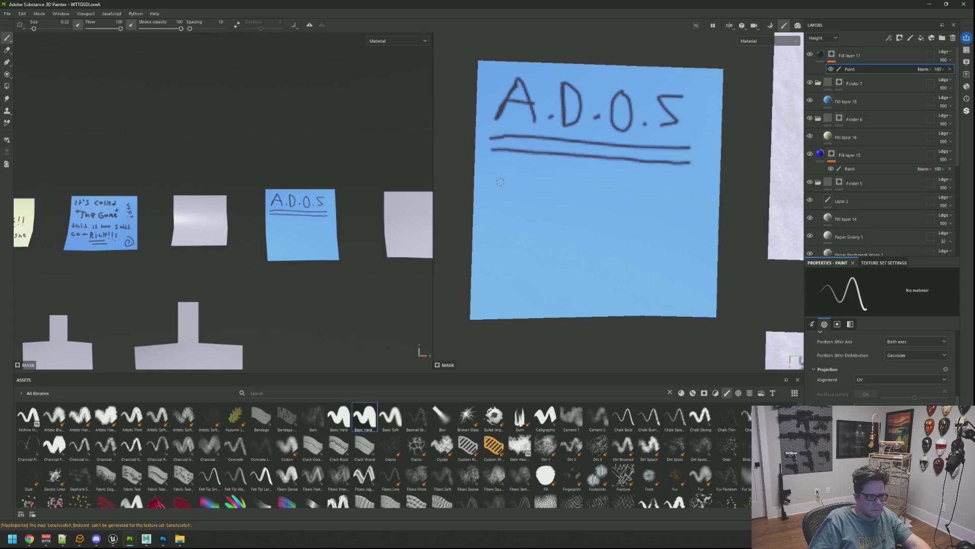
Step: Write 'The O.S they' below the double-underlined A.D.O.S
drag(496, 179, 498, 199)
mouse_move(521, 198)
mouse_down()
mouse_move(522, 207)
mouse_move(531, 198)
mouse_move(544, 208)
mouse_move(568, 193)
mouse_move(614, 191)
mouse_move(610, 207)
mouse_move(652, 212)
mouse_up()
click(598, 207)
mouse_move(641, 198)
mouse_down()
mouse_move(667, 197)
mouse_move(697, 213)
mouse_up()
drag(707, 197, 705, 214)
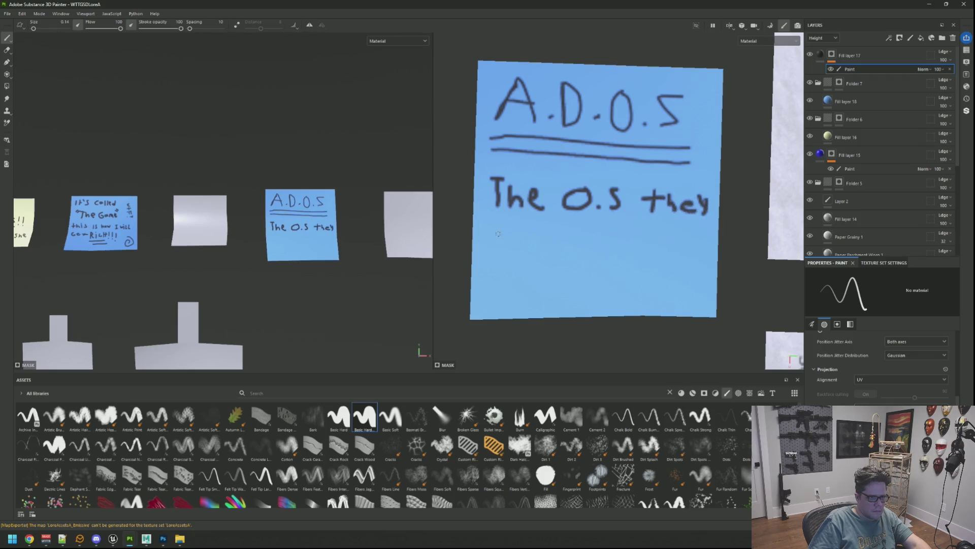
Step: Add 'USE to Play!' on a new line and underline 'Play!'
mouse_move(483, 232)
mouse_down()
mouse_move(503, 245)
mouse_move(546, 228)
mouse_move(547, 238)
mouse_up()
drag(528, 250, 574, 252)
mouse_move(565, 239)
mouse_down()
mouse_move(588, 234)
mouse_move(598, 247)
mouse_move(645, 251)
mouse_move(667, 239)
mouse_move(690, 244)
mouse_up()
drag(695, 231, 686, 253)
drag(616, 268, 697, 261)
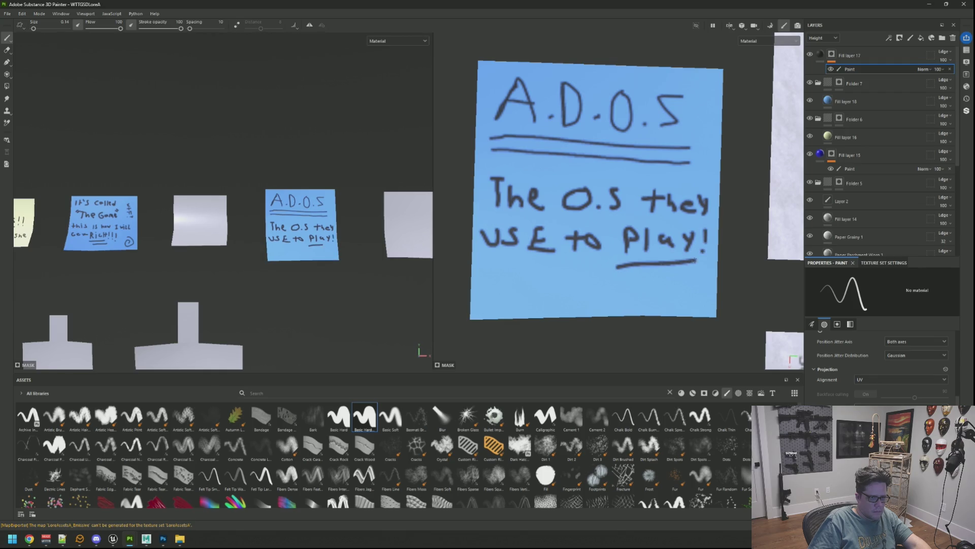
mouse_move(305, 223)
alt+mouse_down()
mouse_move(325, 237)
mouse_move(340, 224)
mouse_move(326, 211)
alt+mouse_up()
scroll(320, 231, down, 6)
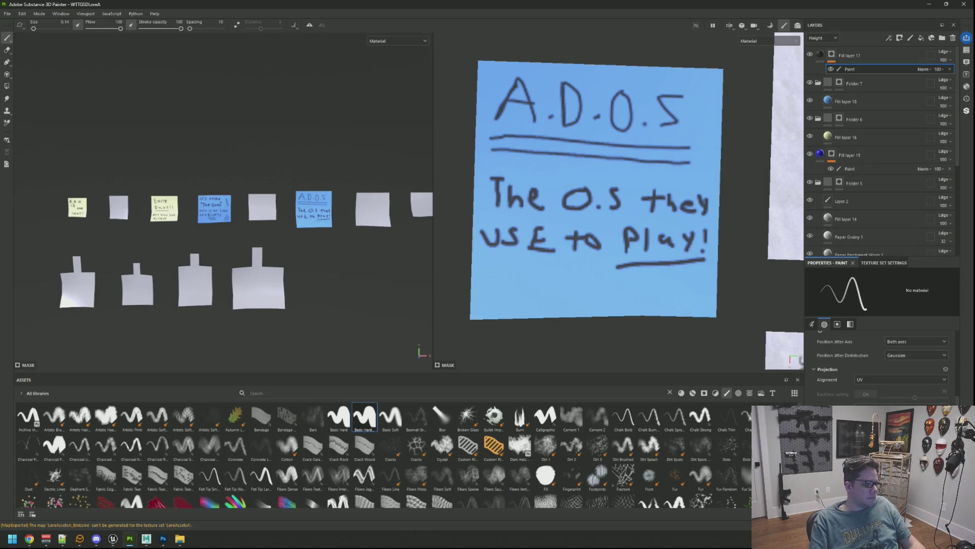
Step: Orbit and zoom around the painted notes, then switch to the SC2 project window
mouse_move(305, 209)
alt+mouse_down()
mouse_move(274, 204)
mouse_move(324, 188)
mouse_move(300, 170)
mouse_move(315, 176)
alt+mouse_up()
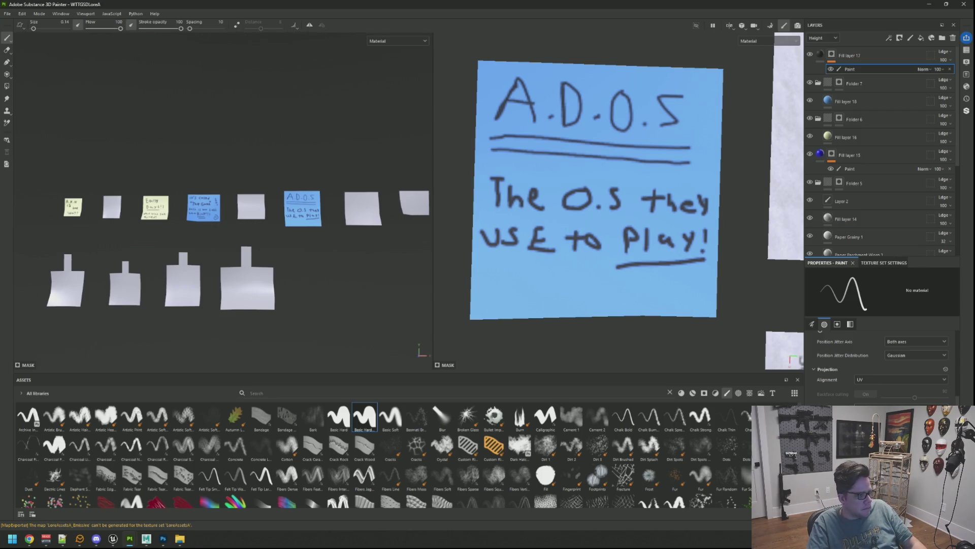
mouse_move(315, 175)
alt+mouse_down()
mouse_move(335, 172)
mouse_move(320, 178)
alt+mouse_up()
mouse_move(297, 203)
alt+right_down()
mouse_move(297, 219)
mouse_move(297, 178)
alt+right_up()
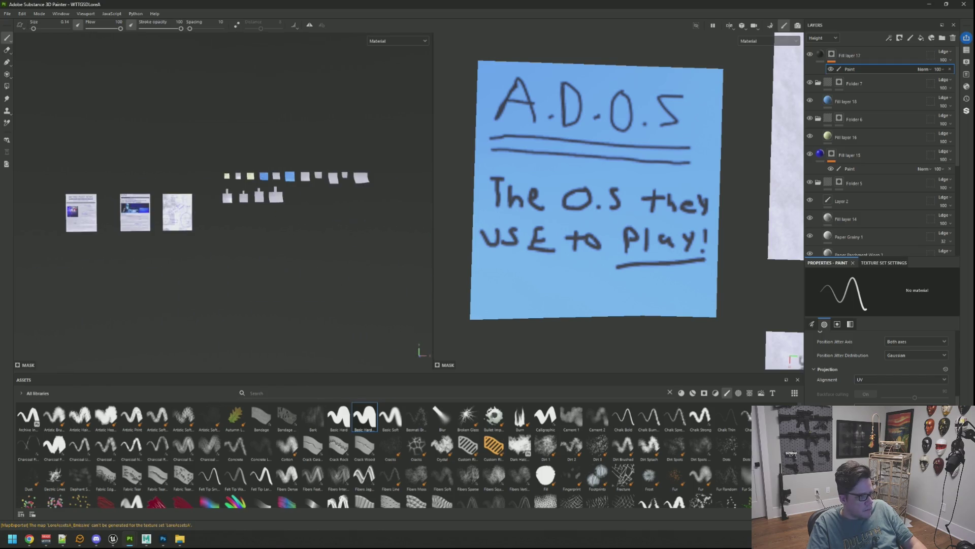
scroll(324, 185, up, 5)
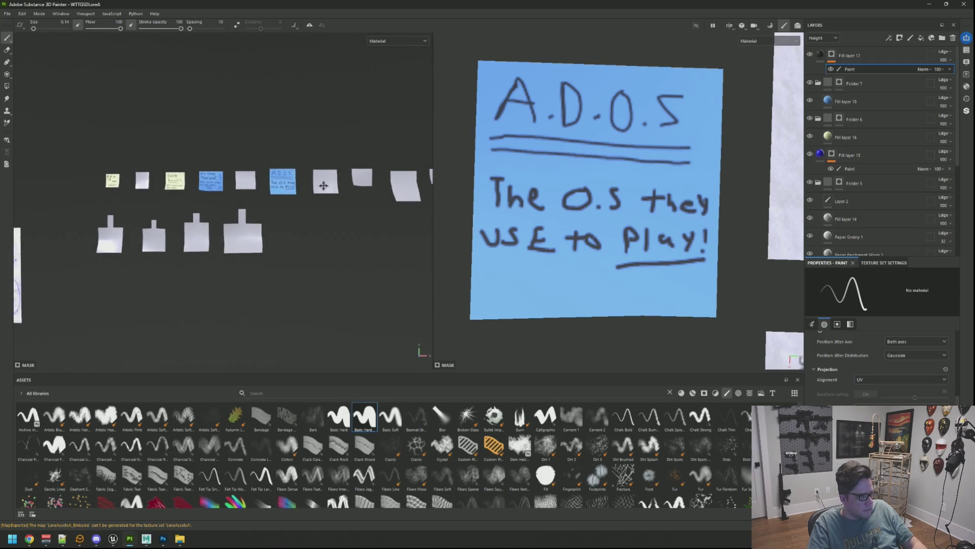
scroll(323, 186, down, 3)
scroll(323, 185, up, 8)
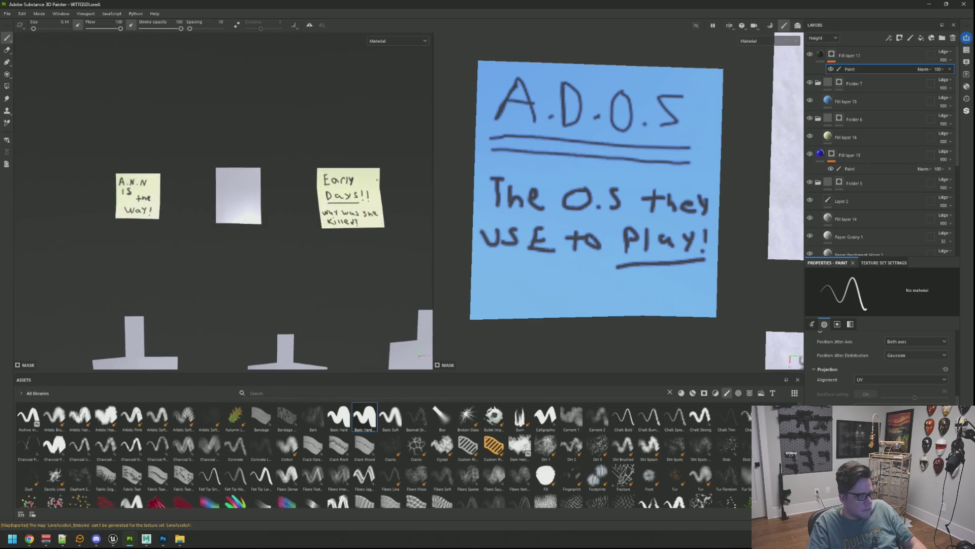
scroll(232, 208, down, 4)
mouse_move(131, 540)
click(89, 520)
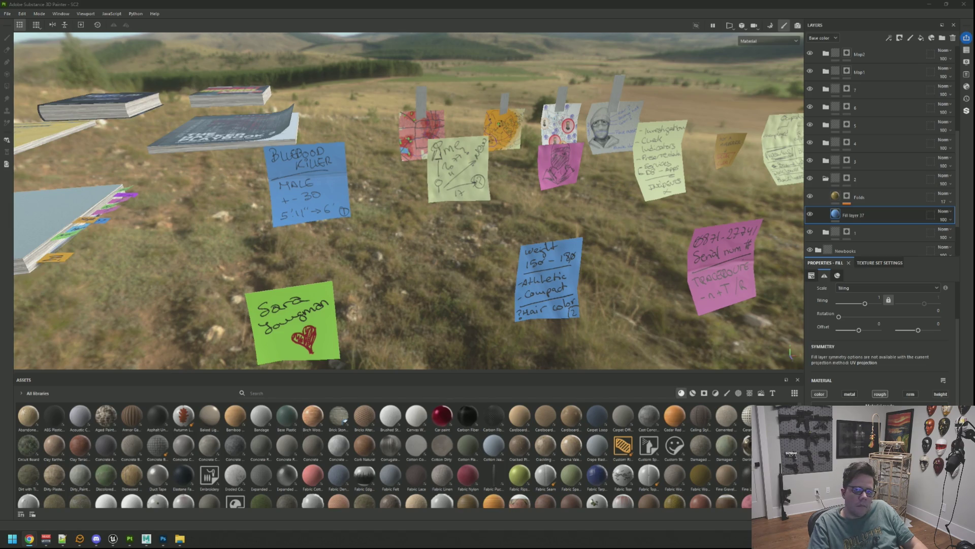
Step: Orbit the SC2 scene to view the notes and books from a lower angle
alt+drag(517, 172, 491, 180)
scroll(490, 181, up, 2)
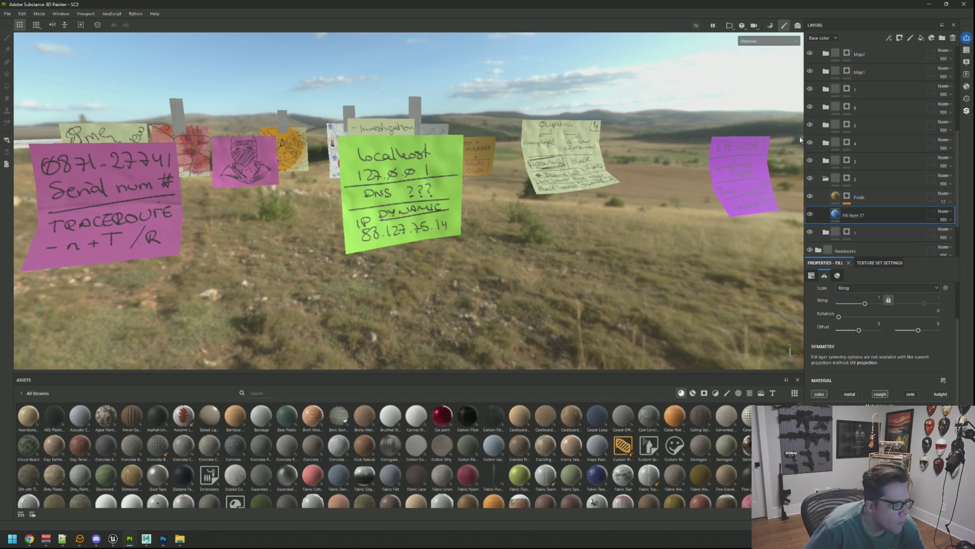
mouse_move(475, 198)
alt+mouse_down()
mouse_move(415, 173)
mouse_move(437, 163)
alt+mouse_up()
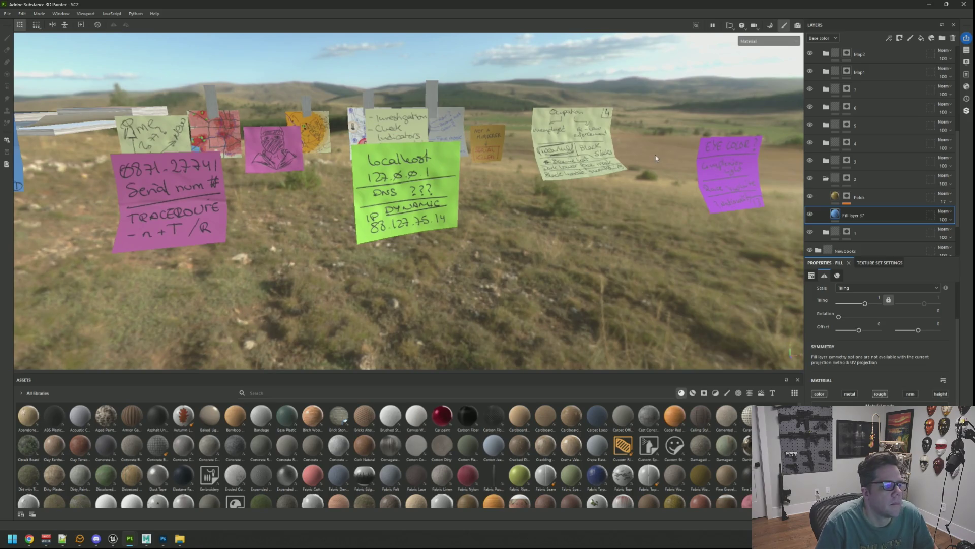
scroll(867, 141, up, 6)
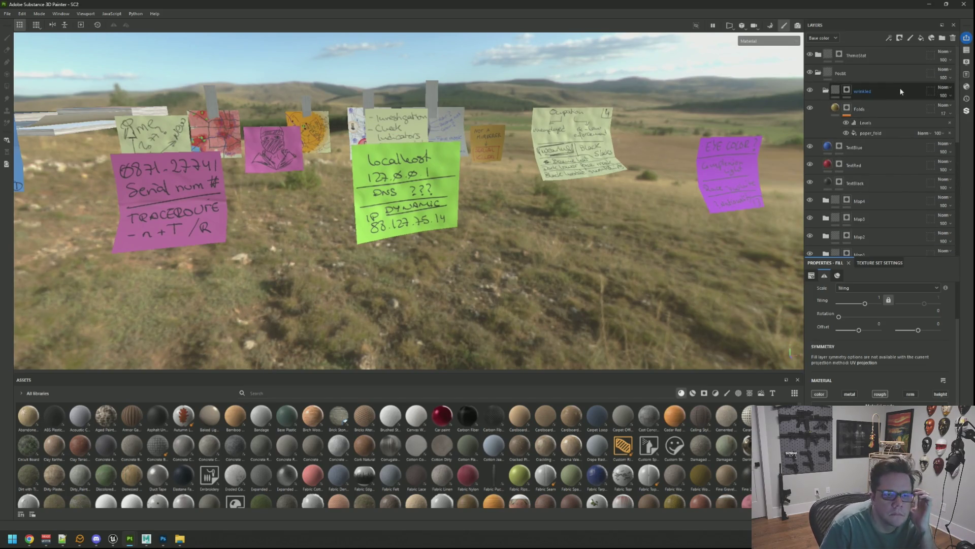
scroll(882, 108, down, 5)
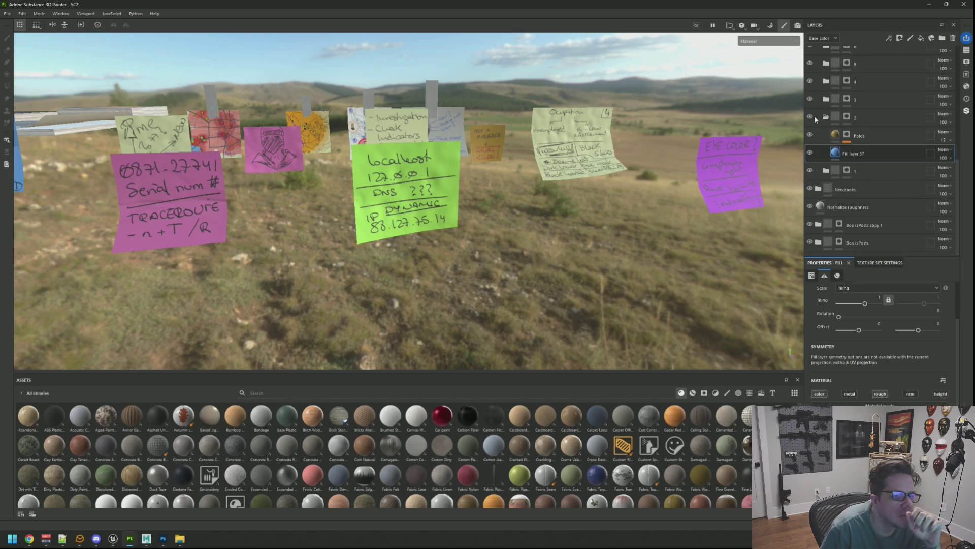
Step: Toggle visibility of folder 3 and layers 5 and 6 off and on to compare
click(810, 99)
click(811, 102)
click(810, 100)
click(811, 100)
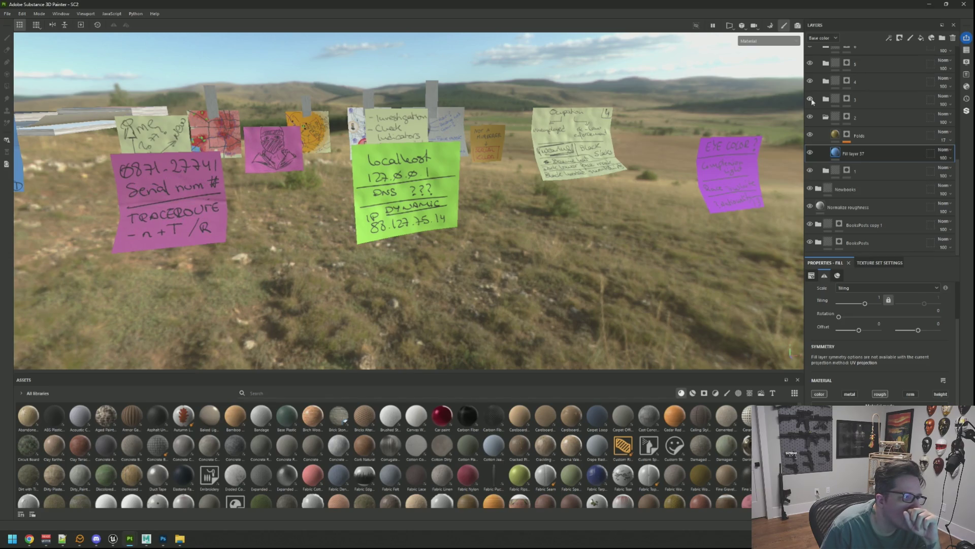
scroll(813, 90, up, 3)
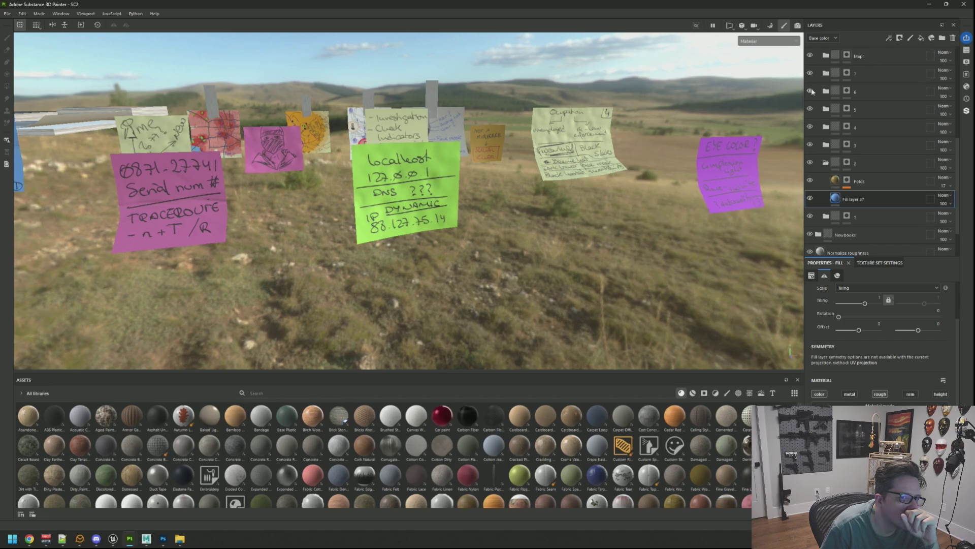
click(810, 108)
click(810, 108)
click(810, 90)
click(810, 91)
scroll(813, 81, up, 5)
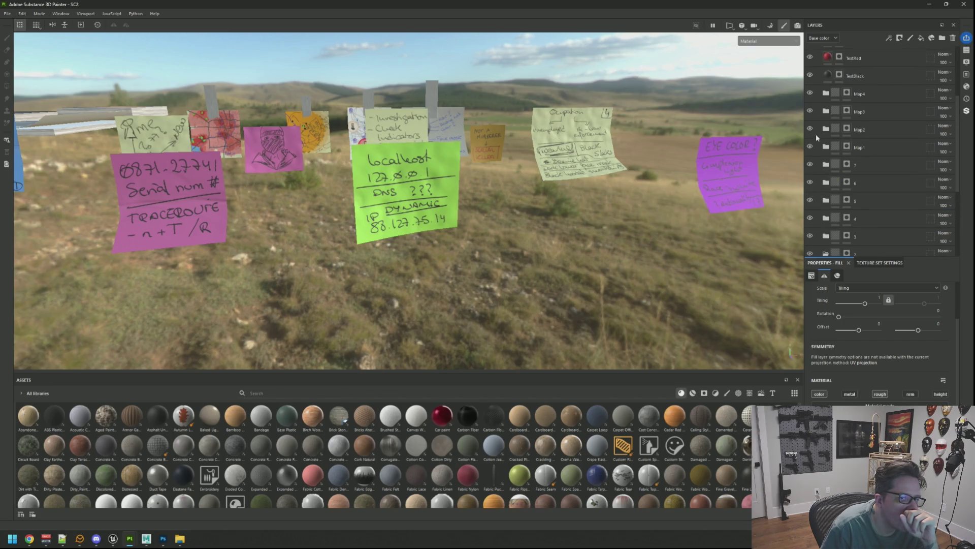
Step: Toggle the Map1 through Map4 decals off and back on to compare
click(810, 146)
click(810, 146)
click(810, 128)
click(810, 128)
click(810, 110)
click(810, 111)
click(810, 93)
click(810, 93)
scroll(813, 99, up, 5)
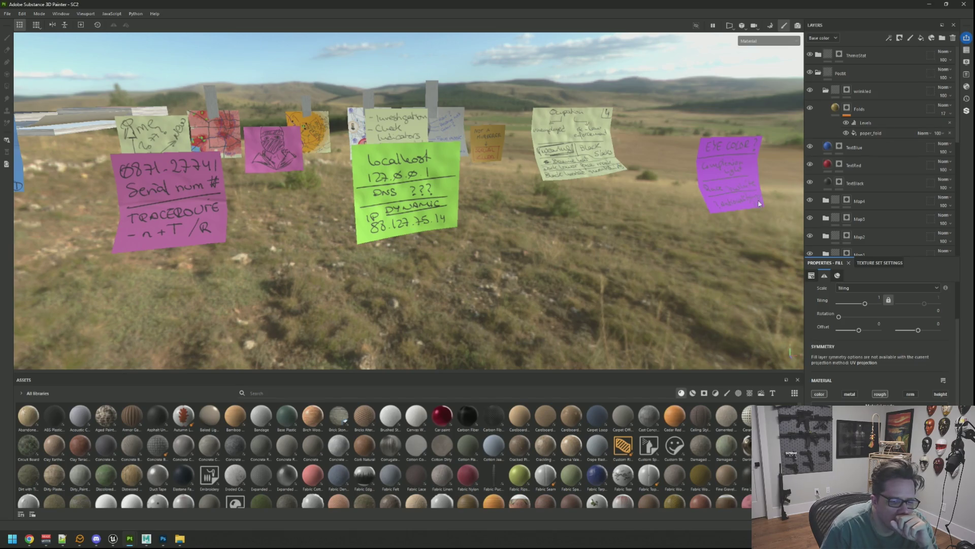
scroll(871, 152, down, 10)
Step: Expand folder 1 and check Fill layer 37's A7E853 base colour, then switch to Maya
click(824, 164)
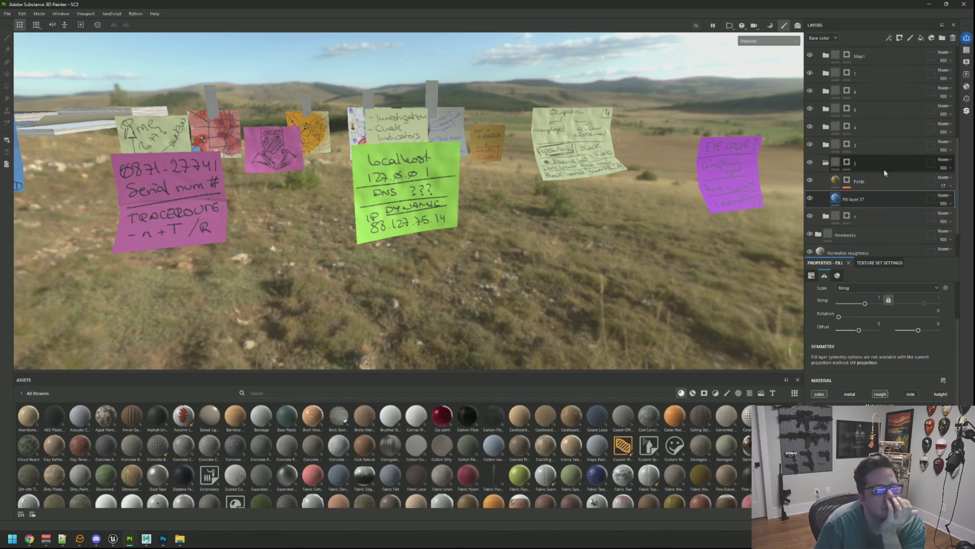
click(822, 165)
click(811, 186)
click(826, 184)
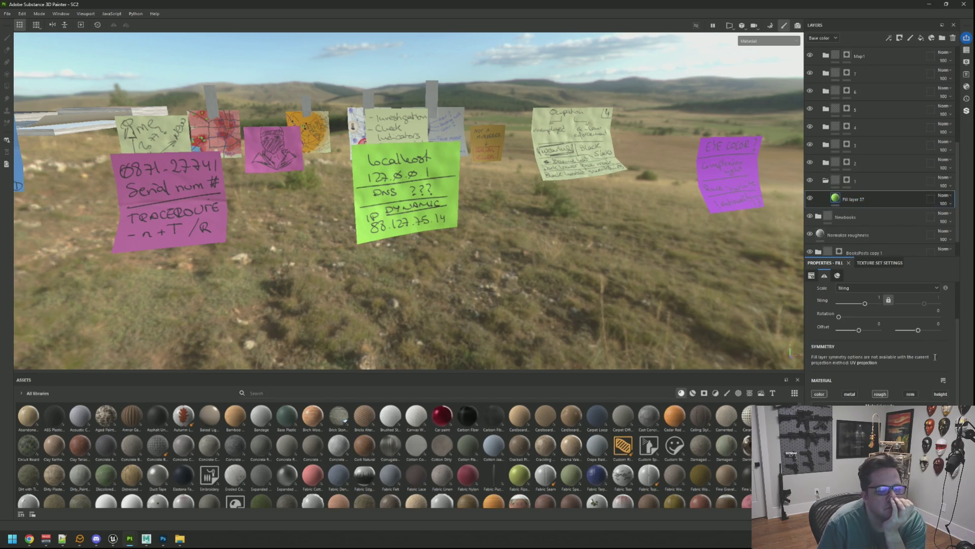
click(863, 421)
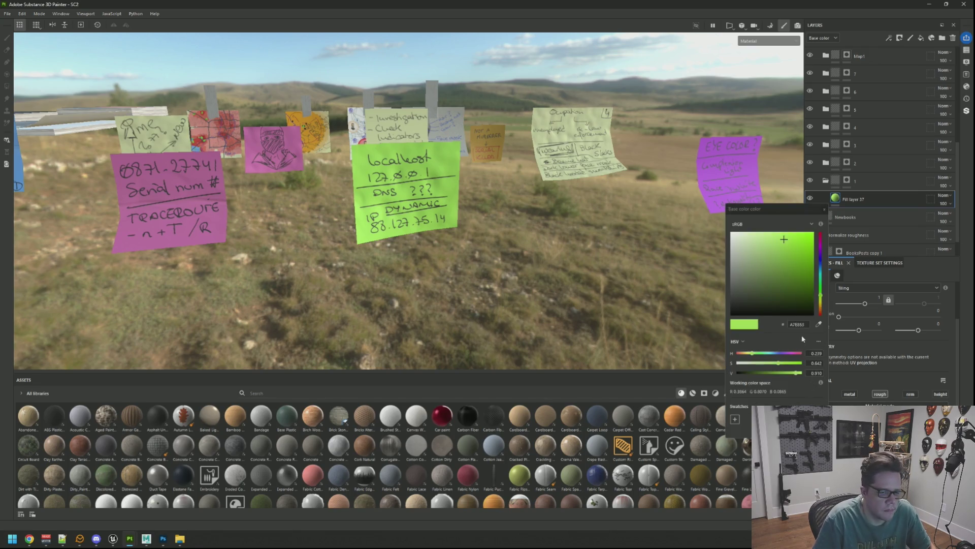
click(824, 209)
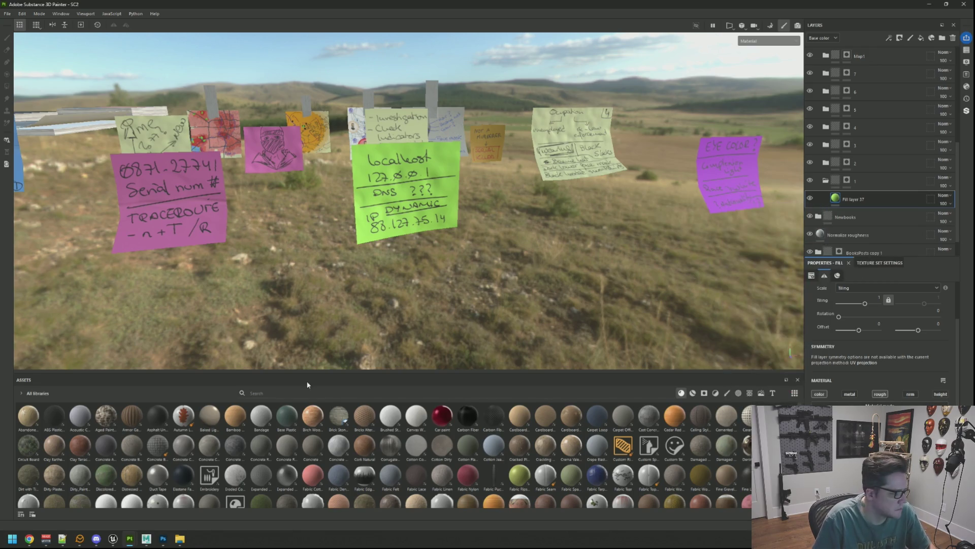
click(146, 539)
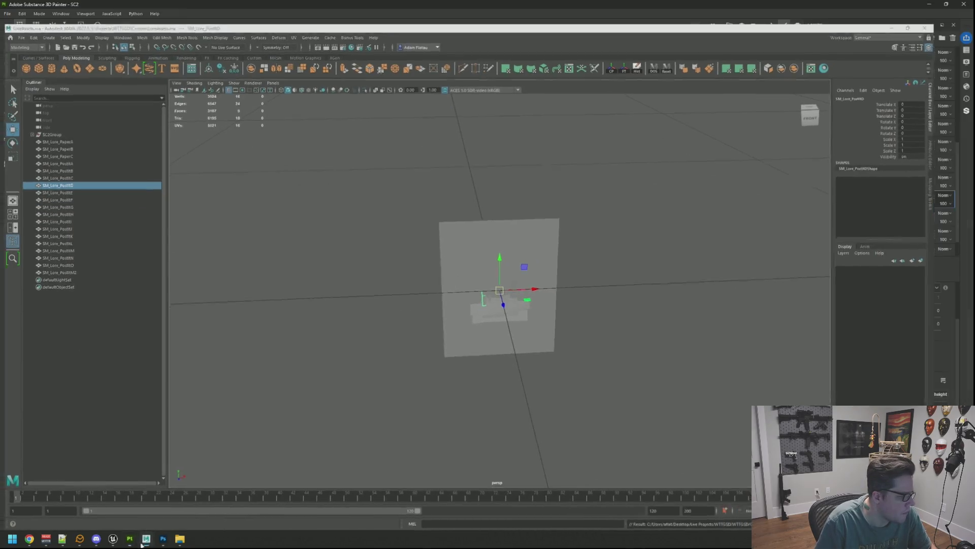
Step: Return to the A.D.O.S sticky-notes project and select Fill layer 17
click(112, 541)
click(129, 539)
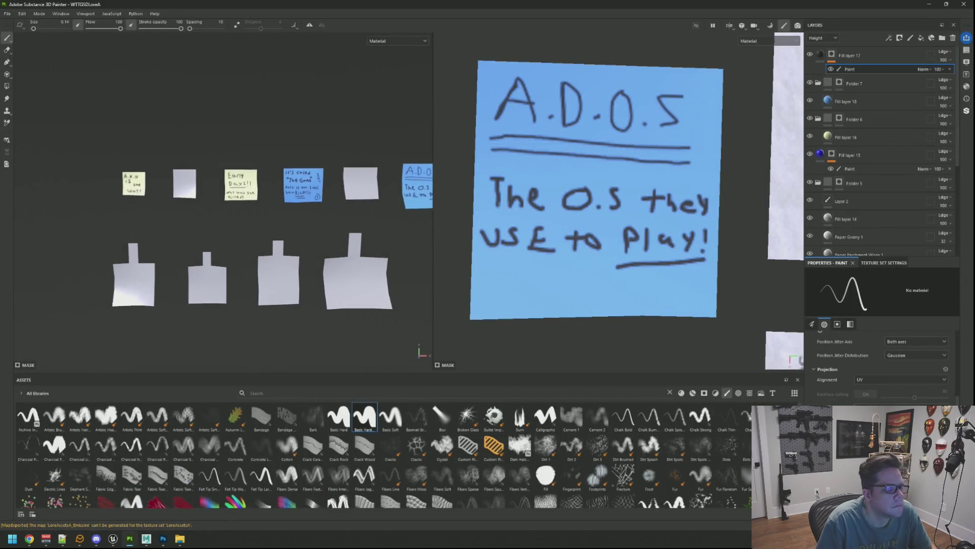
click(901, 52)
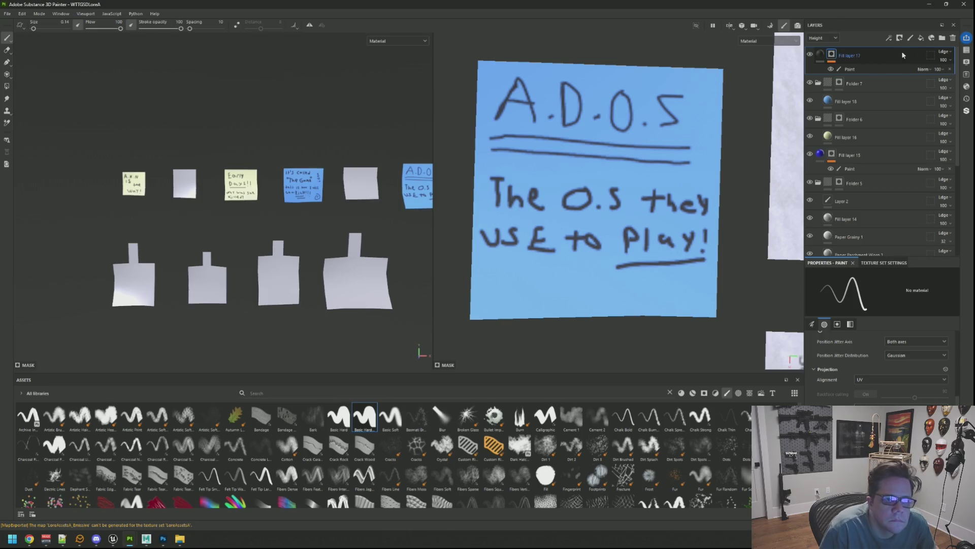
Step: Frame the blue note in the viewport and add a new layer folder, Folder 8
mouse_move(366, 143)
alt+mouse_down()
mouse_move(198, 176)
mouse_move(185, 203)
mouse_move(275, 194)
mouse_move(279, 203)
mouse_move(340, 174)
alt+mouse_up()
alt+middle_drag(339, 174, 427, 178)
alt+drag(427, 178, 299, 211)
alt+middle_drag(298, 211, 279, 187)
alt+right_drag(280, 187, 248, 191)
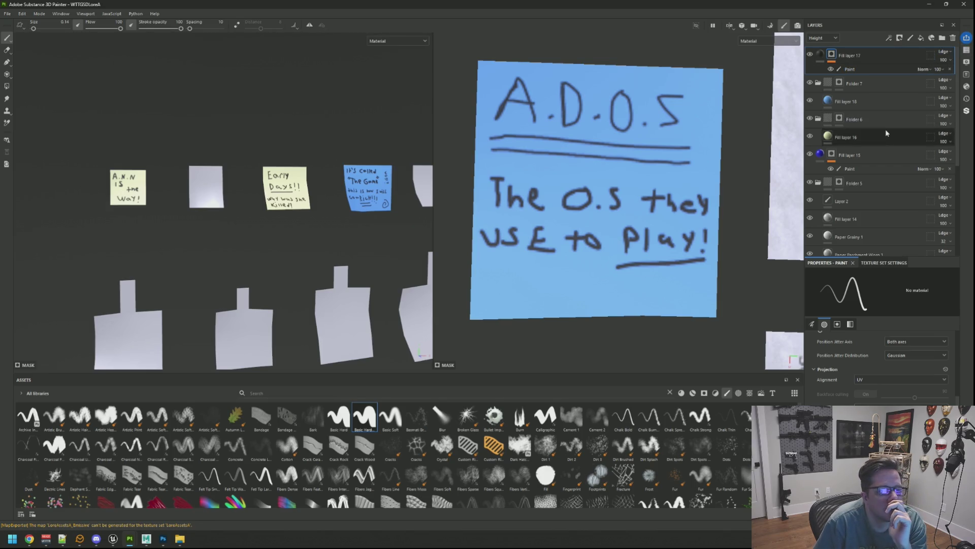
key(ctrl+g)
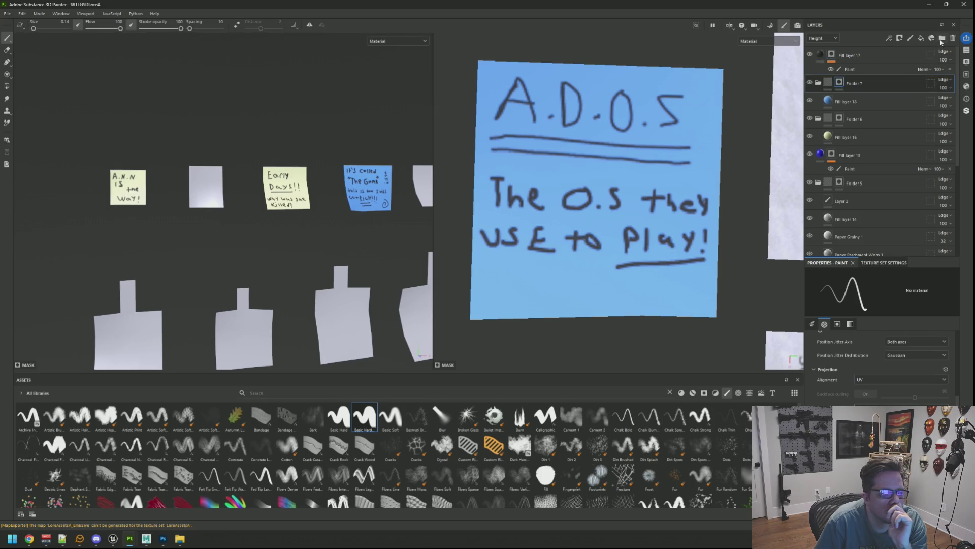
right_click(885, 84)
Step: Add a Levels effect to Fill layer 17 and pan to show more notes on the left
click(894, 98)
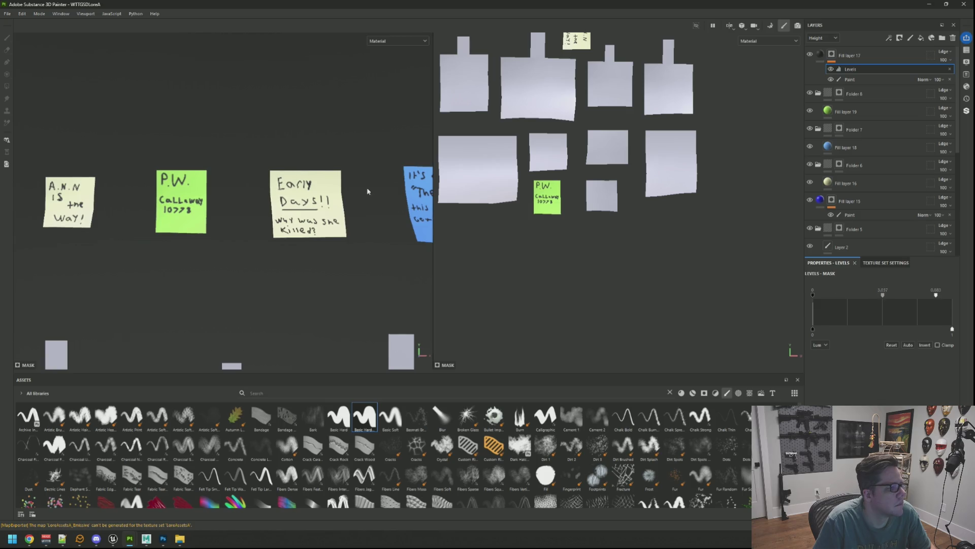
scroll(368, 192, down, 3)
scroll(315, 193, up, 1)
scroll(314, 193, down, 2)
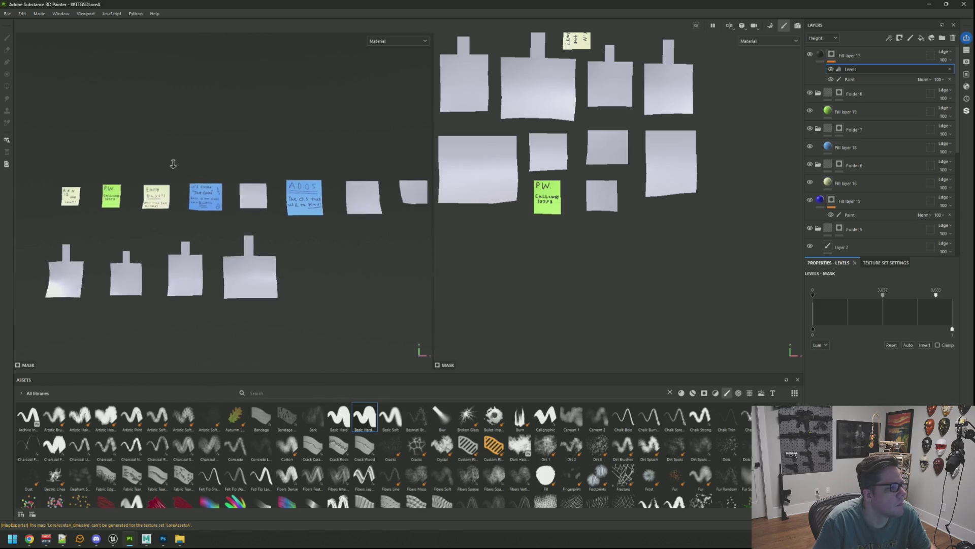
scroll(249, 174, up, 4)
mouse_move(250, 175)
middle_down()
mouse_move(293, 185)
mouse_move(261, 185)
mouse_move(334, 167)
middle_up()
scroll(333, 167, down, 2)
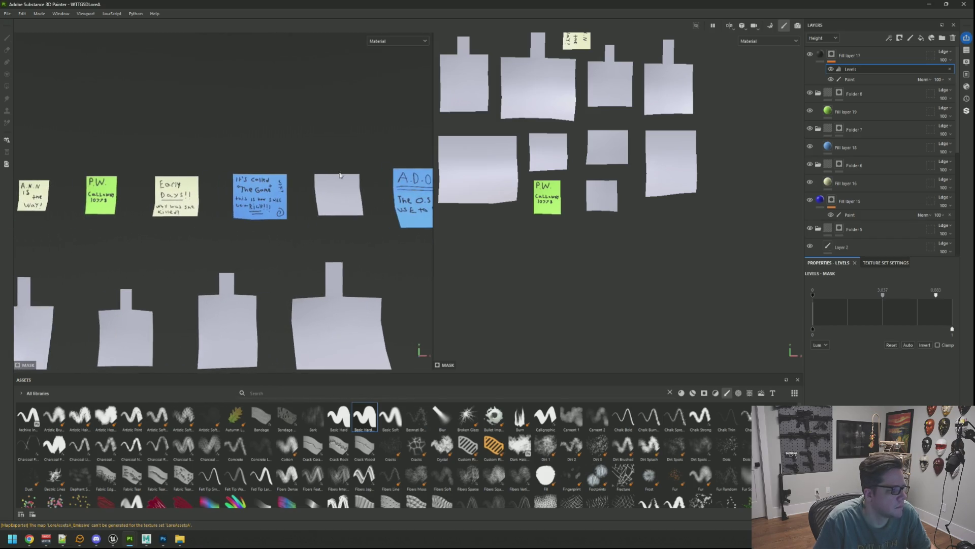
scroll(279, 175, up, 3)
scroll(251, 169, down, 2)
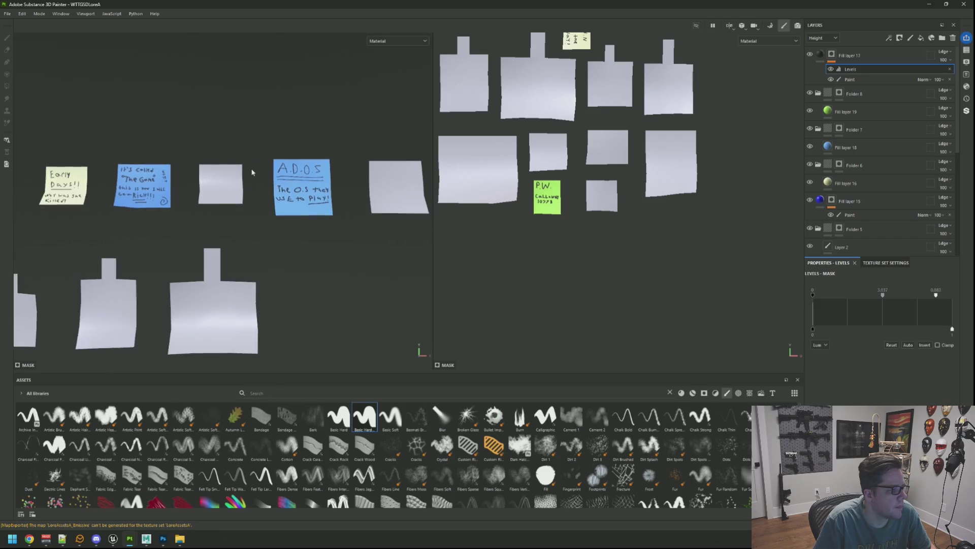
scroll(258, 189, up, 3)
scroll(261, 188, up, 2)
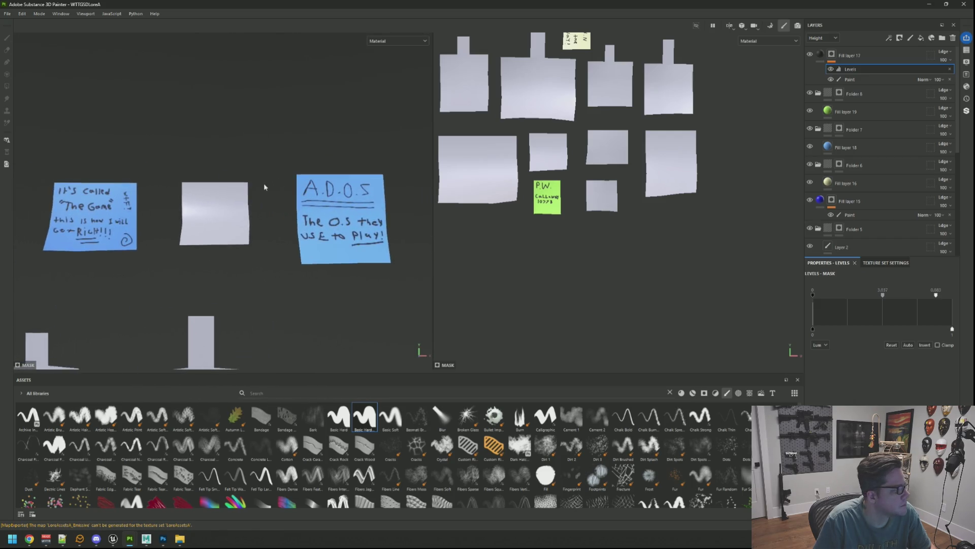
Step: Select Folder 8 and pick the Polygon Fill tool
click(864, 113)
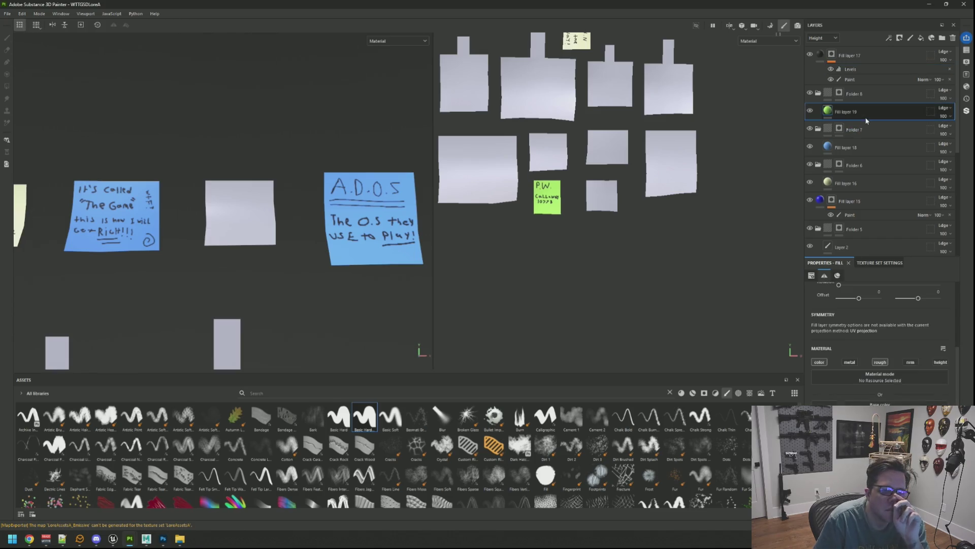
click(858, 94)
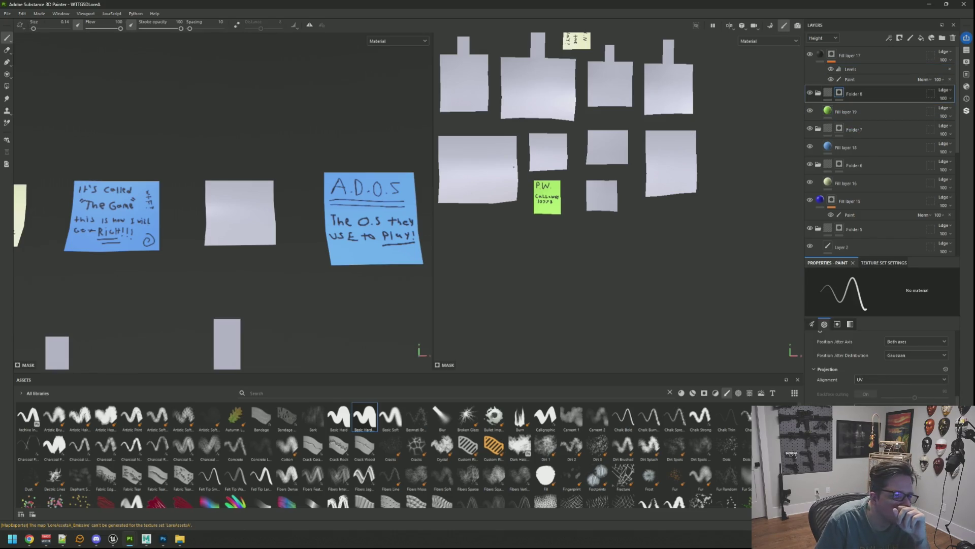
click(6, 87)
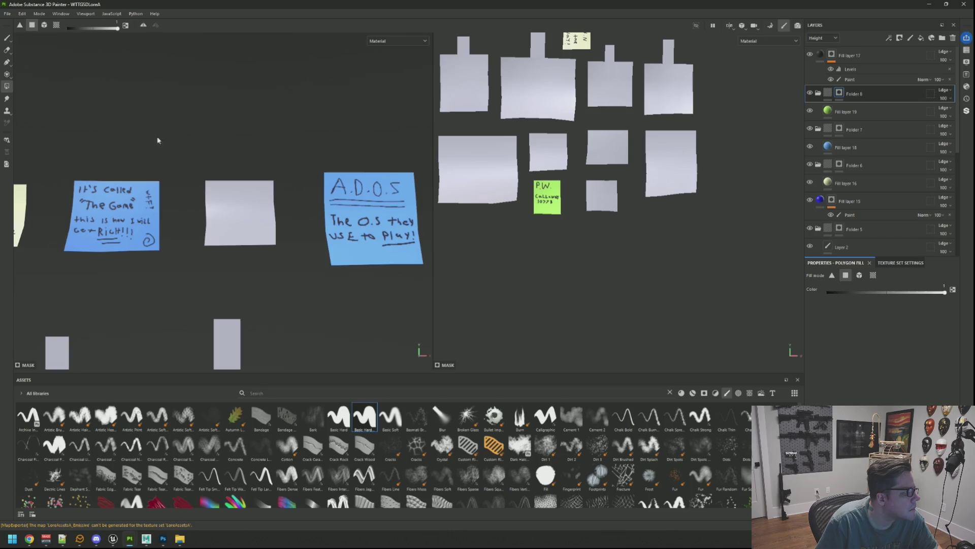
Step: Fill the blank sticky note green and select the Paint layer under Fill layer 17
click(211, 194)
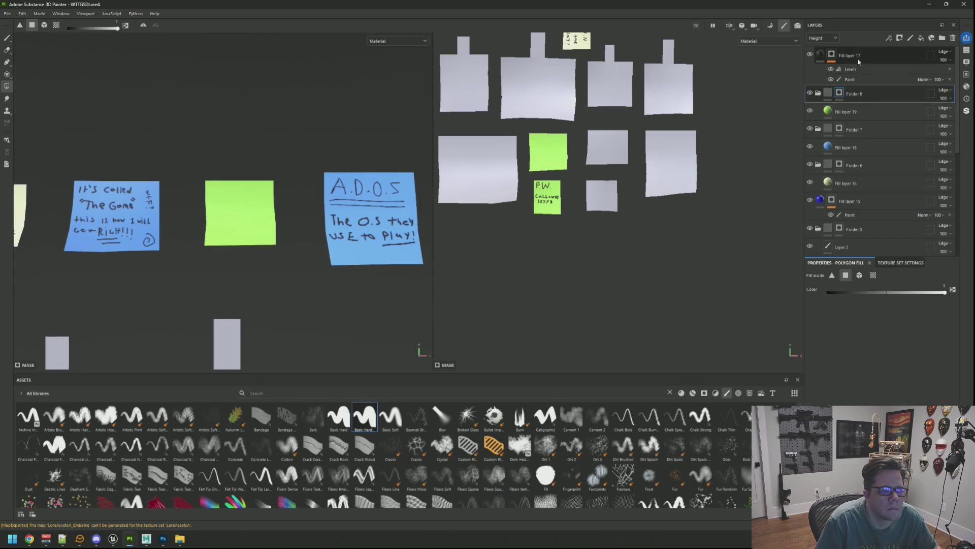
click(849, 79)
scroll(542, 157, up, 3)
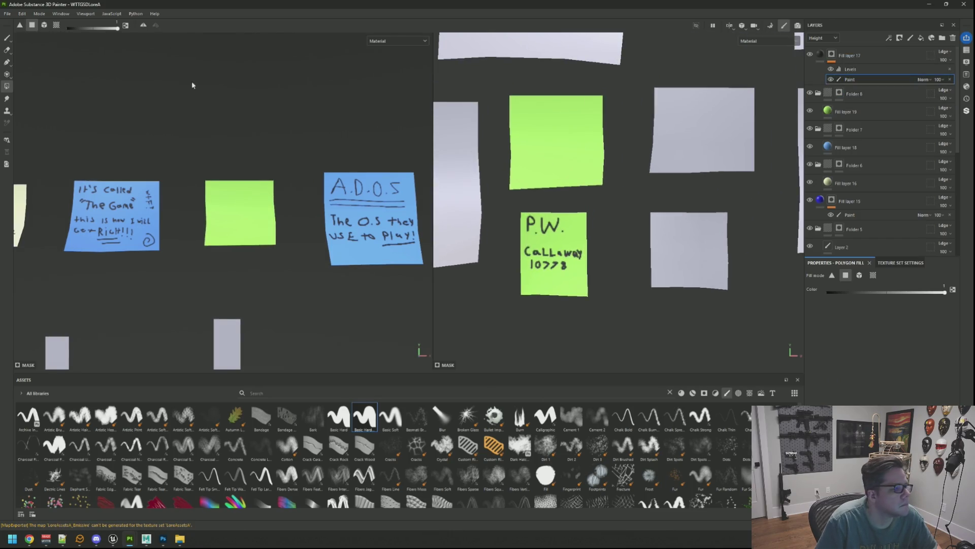
click(11, 38)
scroll(496, 77, up, 3)
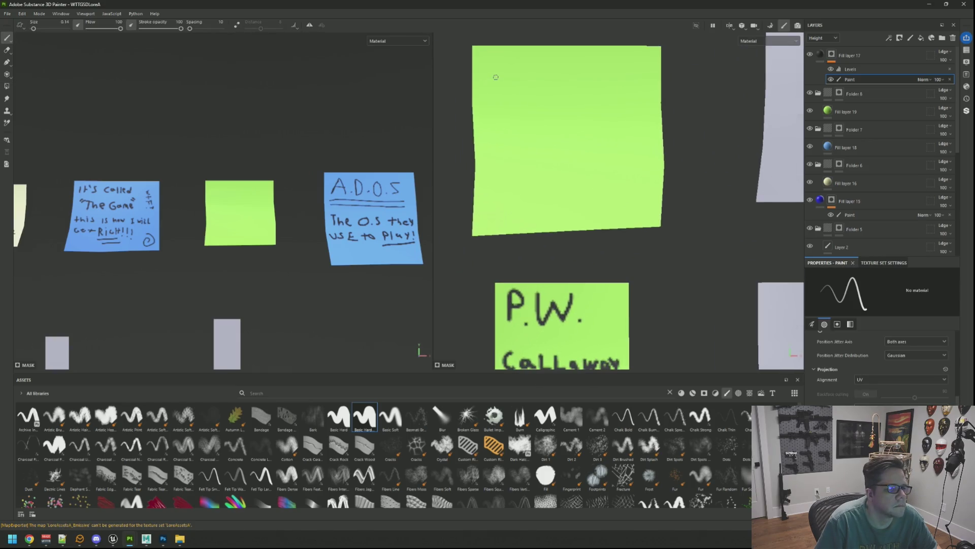
Step: Hand-write '4 AM? 6 AM?' on the green note and underline '6 AM?'
drag(515, 74, 519, 116)
drag(497, 75, 529, 98)
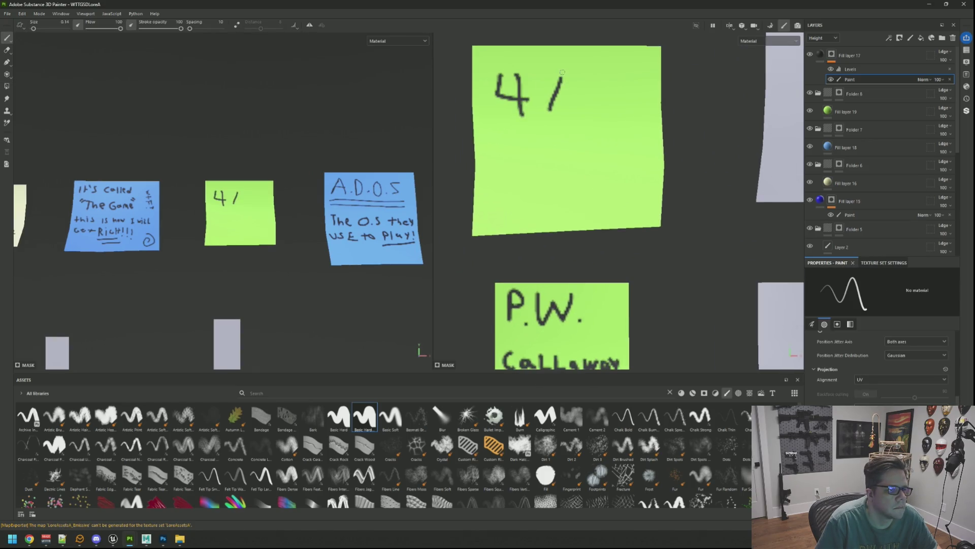
drag(595, 105, 624, 102)
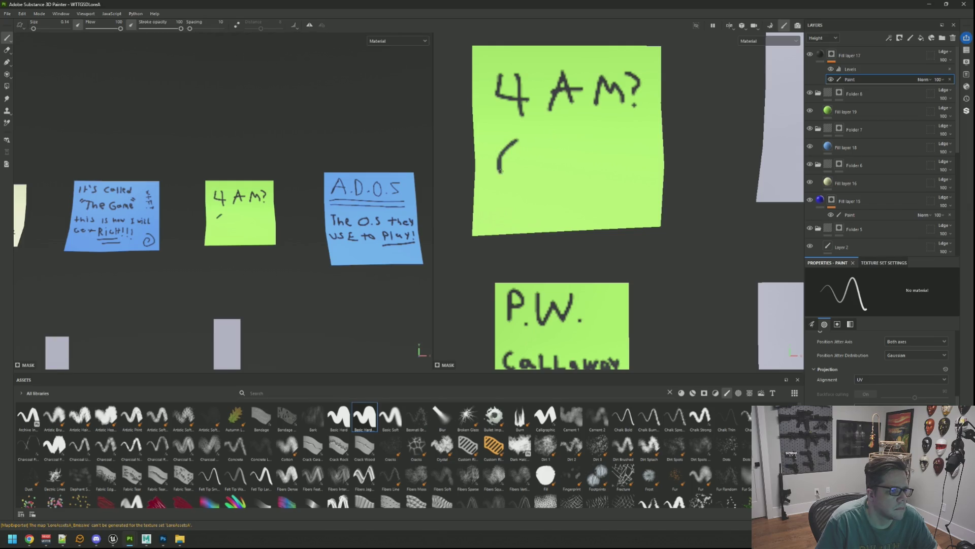
drag(553, 168, 577, 148)
key(ctrl+z)
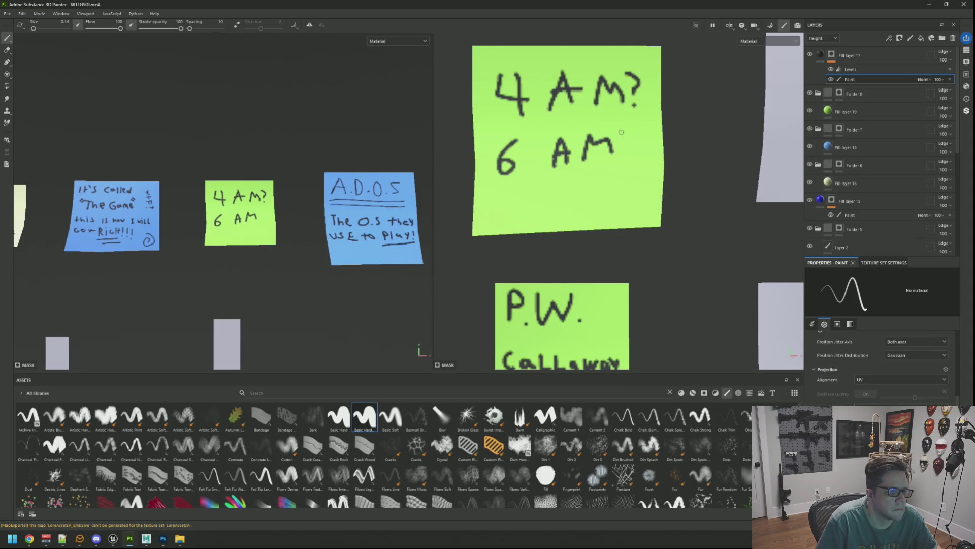
drag(508, 188, 649, 174)
scroll(264, 174, down, 5)
mouse_move(264, 173)
alt+mouse_down()
mouse_move(251, 188)
mouse_move(268, 196)
mouse_move(208, 199)
mouse_move(264, 175)
mouse_move(308, 199)
mouse_move(287, 196)
alt+mouse_up()
Step: Select the Folder 6 layer and frame all the sticky notes in view
click(840, 165)
key(f)
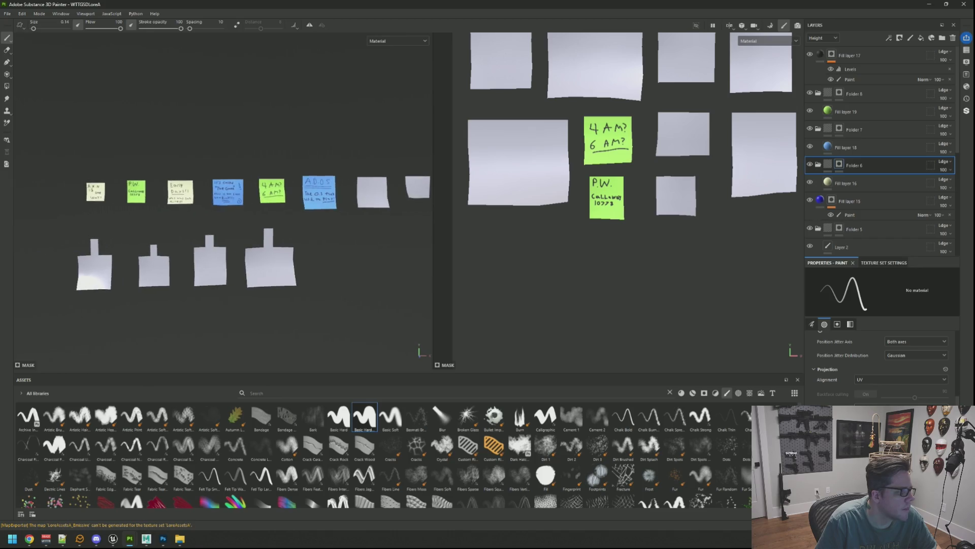
scroll(249, 170, up, 10)
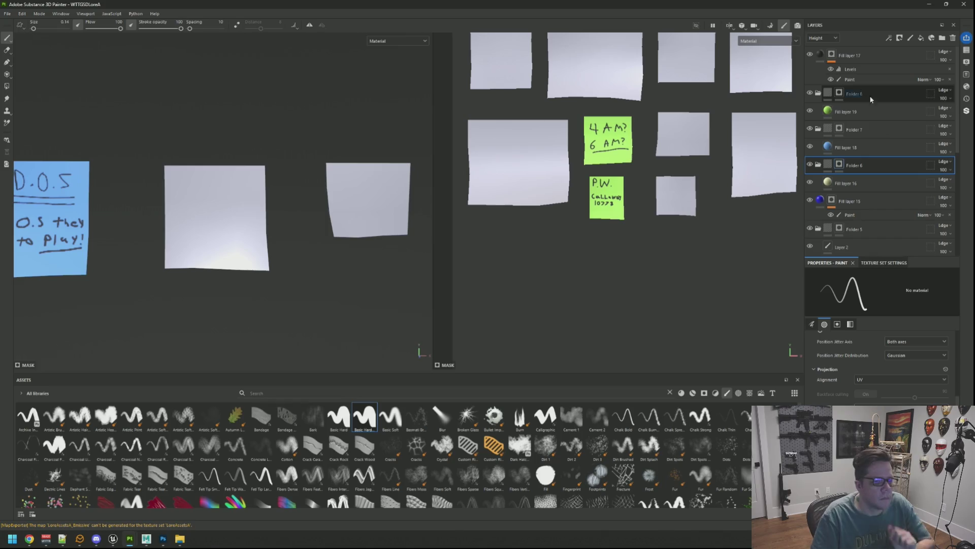
scroll(598, 205, down, 3)
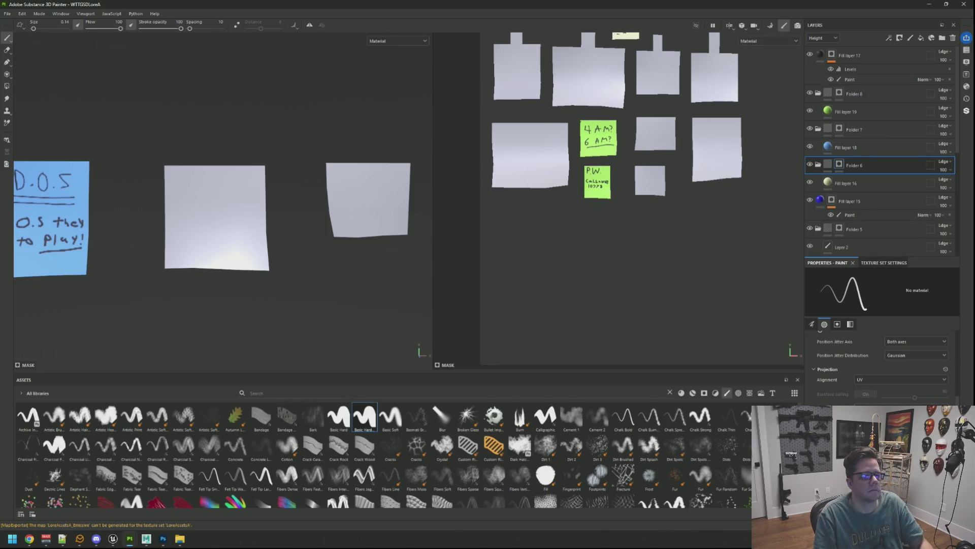
scroll(599, 204, up, 1)
middle_drag(599, 204, 600, 213)
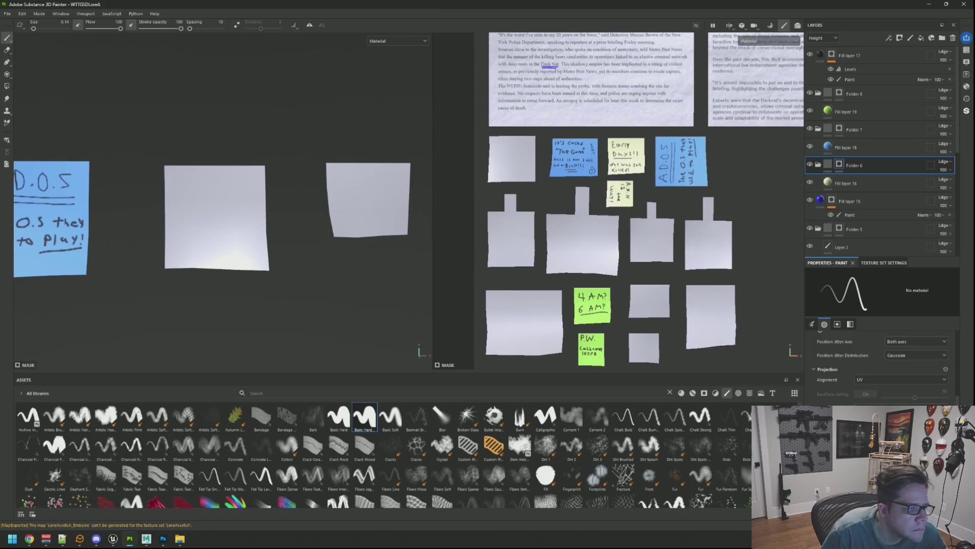
Step: Polygon-fill the middle blank note pale yellow
click(6, 86)
drag(113, 127, 282, 284)
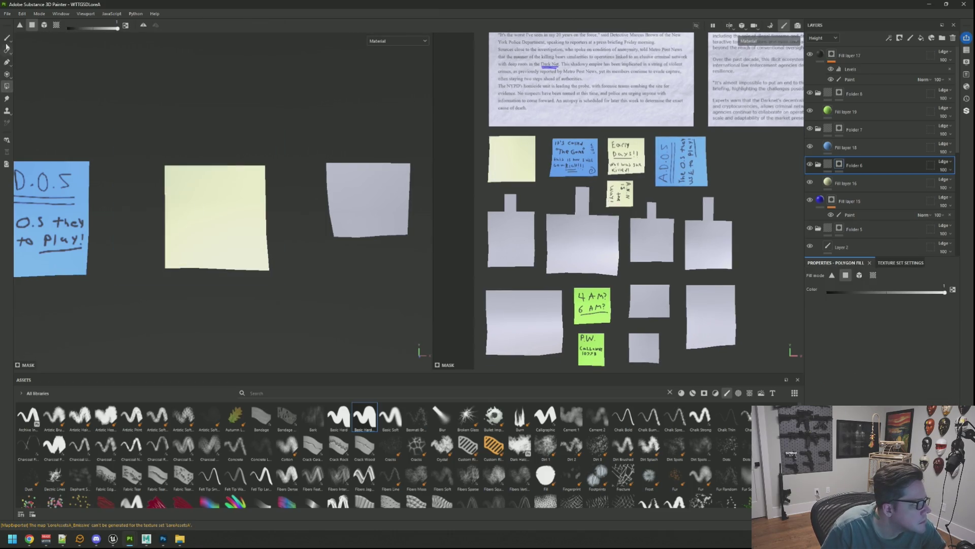
click(7, 38)
mouse_move(229, 204)
alt+mouse_down()
mouse_move(299, 174)
mouse_move(259, 183)
mouse_move(263, 170)
mouse_move(279, 179)
mouse_move(260, 178)
mouse_move(254, 192)
mouse_move(253, 172)
alt+mouse_up()
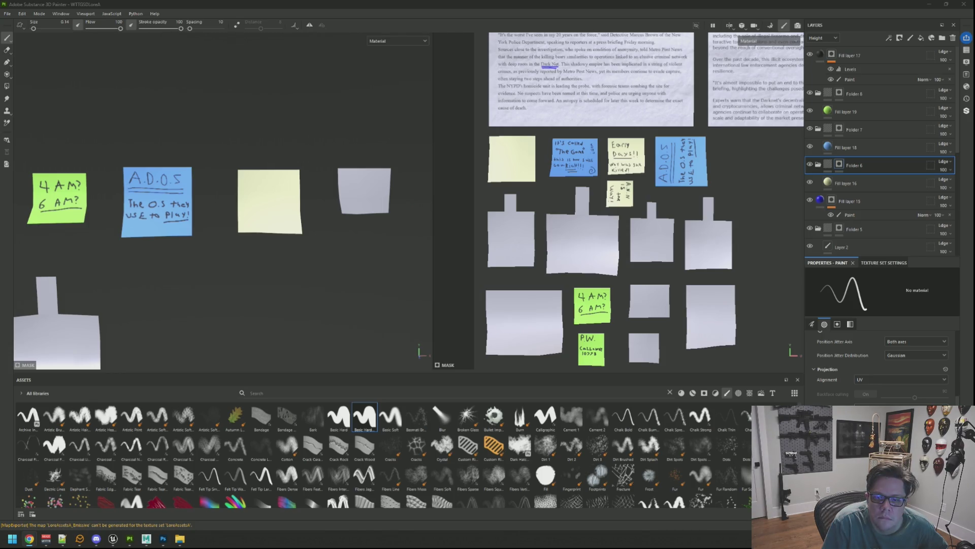
scroll(610, 203, down, 2)
Step: Select the Paint layer under Fill layer 17 and bring the yellow note into view
scroll(339, 194, up, 1)
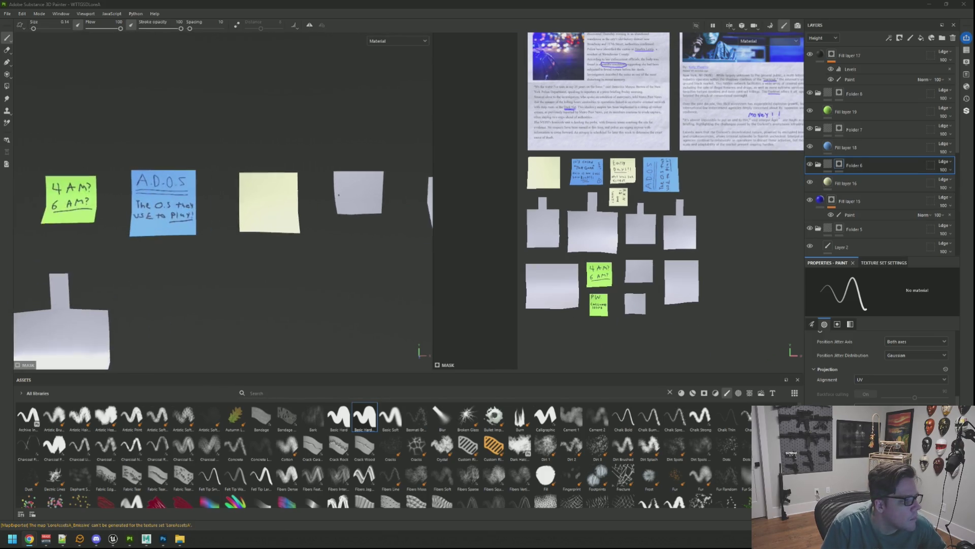
scroll(283, 185, up, 2)
scroll(209, 192, down, 2)
scroll(209, 192, up, 2)
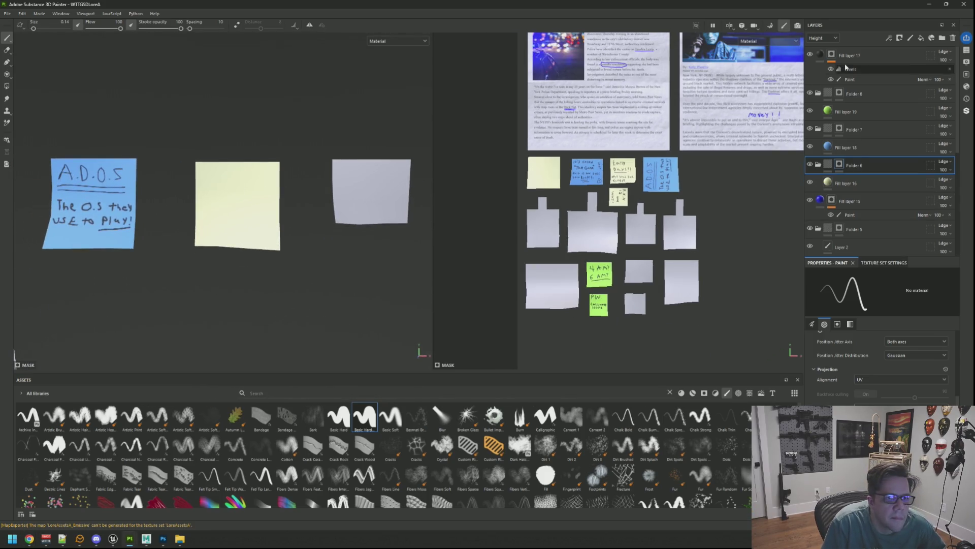
click(850, 79)
scroll(241, 203, up, 2)
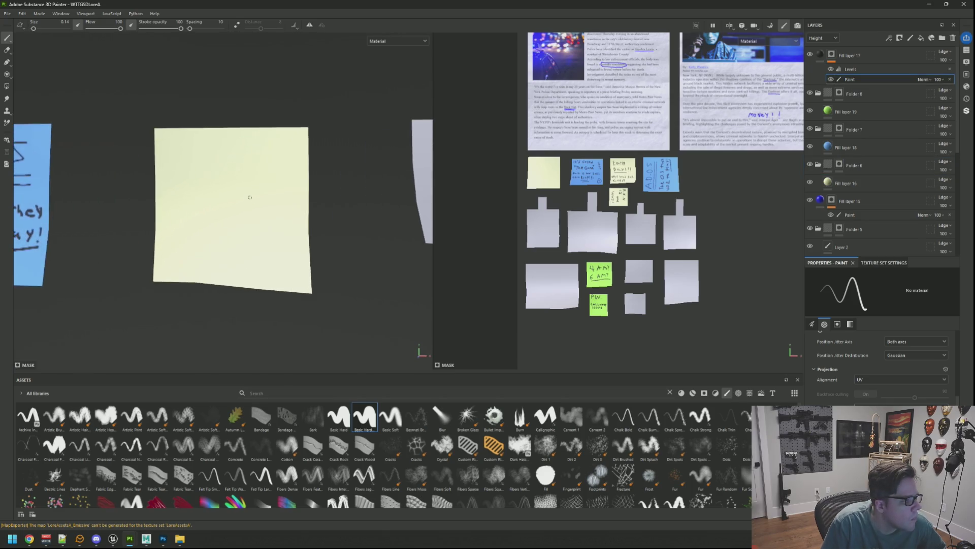
scroll(571, 179, up, 2)
scroll(554, 175, up, 5)
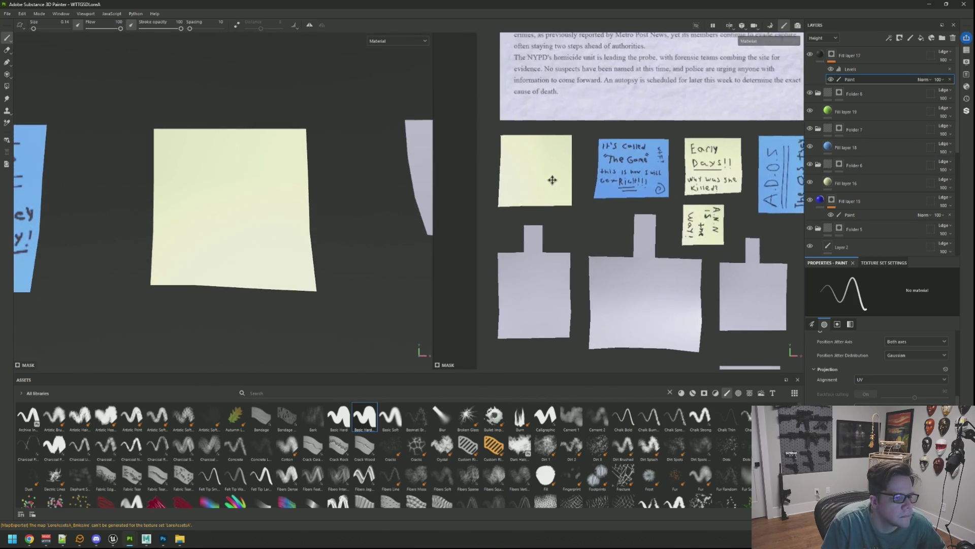
scroll(578, 181, up, 1)
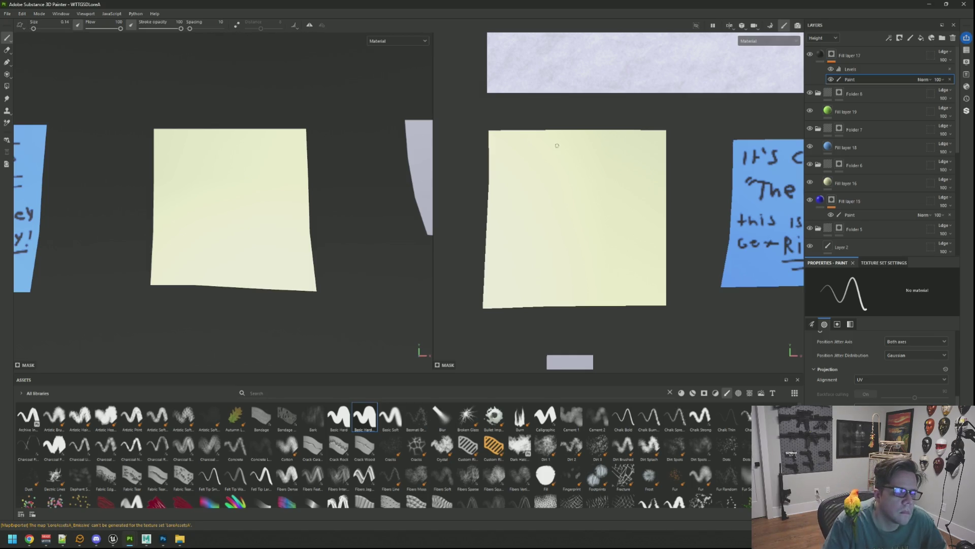
scroll(517, 159, up, 2)
mouse_move(516, 159)
middle_down()
mouse_move(516, 141)
mouse_move(486, 127)
middle_up()
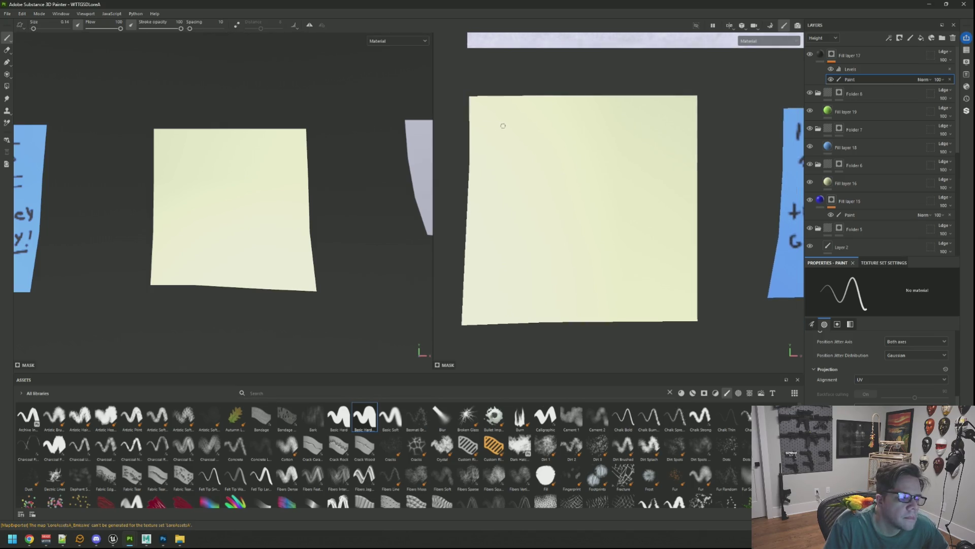
Step: Hand-write 'Dos coin' at the top of the yellow note and underline it
mouse_move(489, 109)
mouse_down()
mouse_move(490, 155)
mouse_move(508, 148)
mouse_move(491, 154)
mouse_up()
mouse_move(537, 122)
mouse_down()
mouse_move(531, 151)
mouse_move(534, 128)
mouse_move(541, 149)
mouse_up()
key(ctrl+z)
mouse_move(590, 126)
mouse_down()
mouse_move(590, 146)
mouse_move(618, 128)
mouse_move(637, 145)
mouse_move(671, 117)
mouse_up()
click(637, 115)
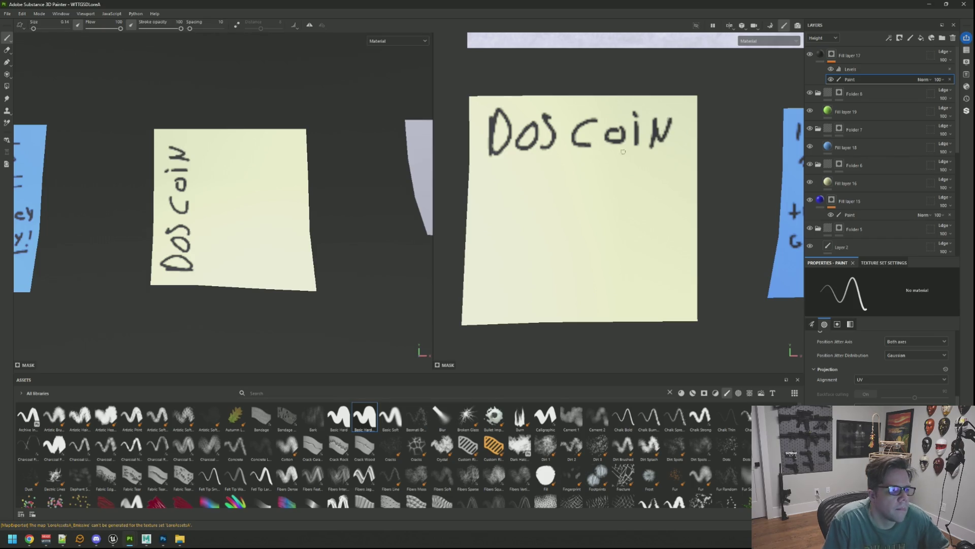
drag(501, 165, 664, 162)
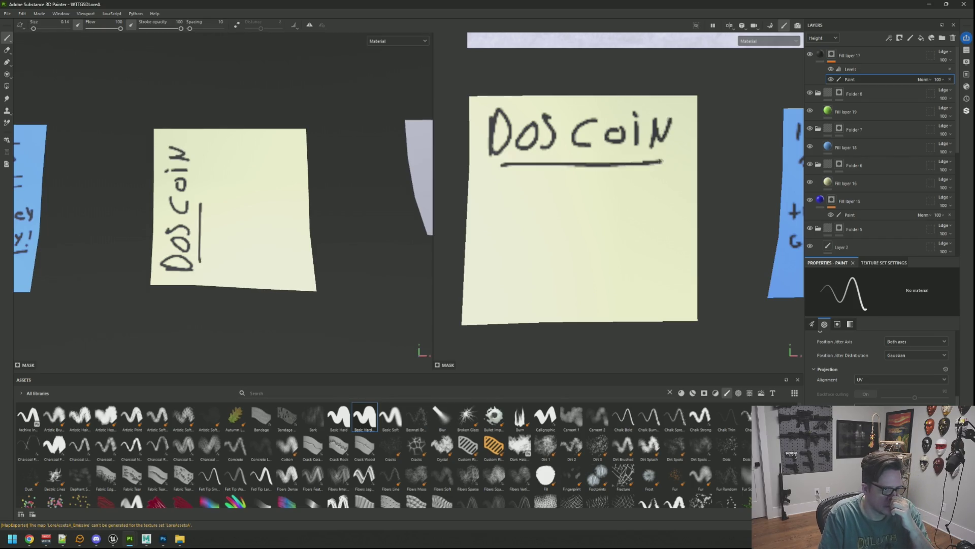
Step: Write 'main crypto' and '1Dos =' below the underline
mouse_move(479, 206)
mouse_down()
mouse_move(483, 189)
mouse_move(505, 205)
mouse_move(534, 206)
mouse_move(559, 186)
mouse_move(602, 208)
mouse_move(606, 197)
mouse_move(633, 207)
mouse_move(634, 194)
mouse_move(645, 203)
mouse_move(656, 190)
mouse_move(664, 197)
mouse_up()
click(534, 181)
mouse_move(488, 242)
mouse_down()
mouse_move(487, 269)
mouse_move(544, 247)
mouse_move(543, 265)
mouse_move(589, 249)
mouse_move(592, 261)
mouse_up()
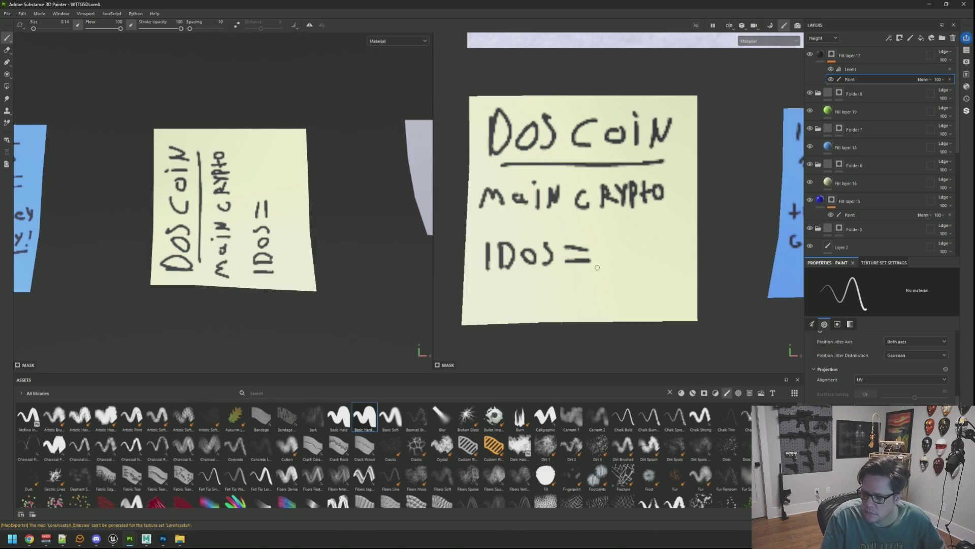
scroll(223, 203, down, 5)
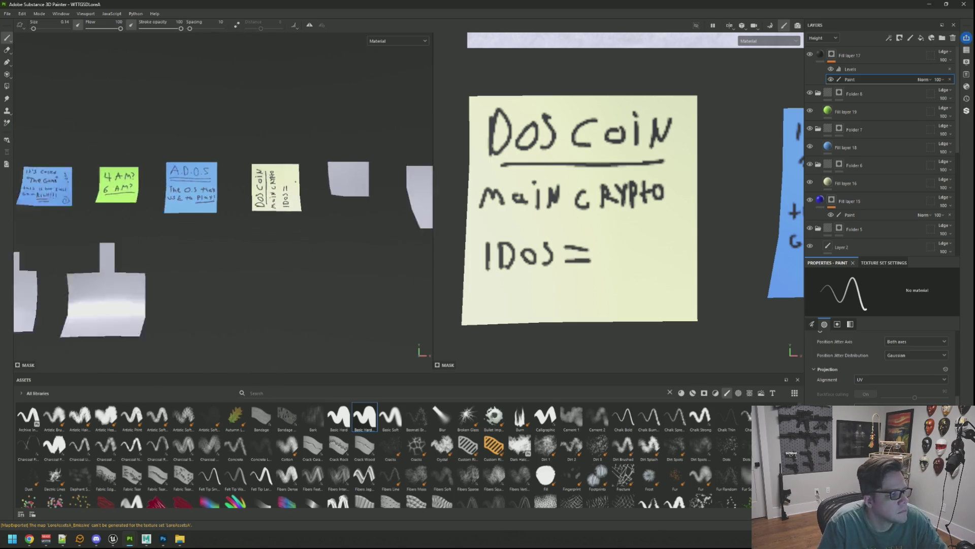